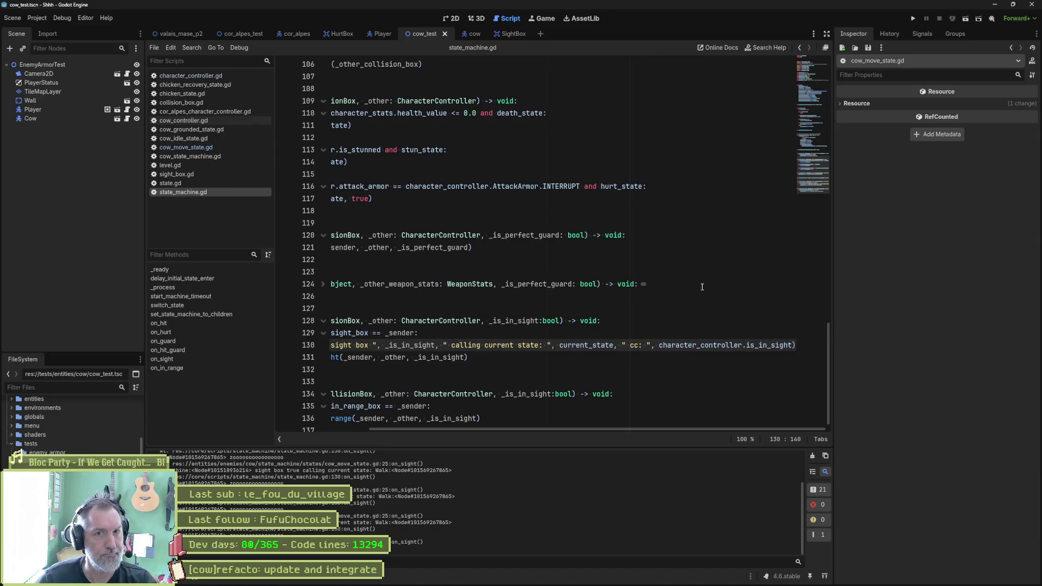
Step: Run the cow_test scene briefly, then stop it
key("F6")
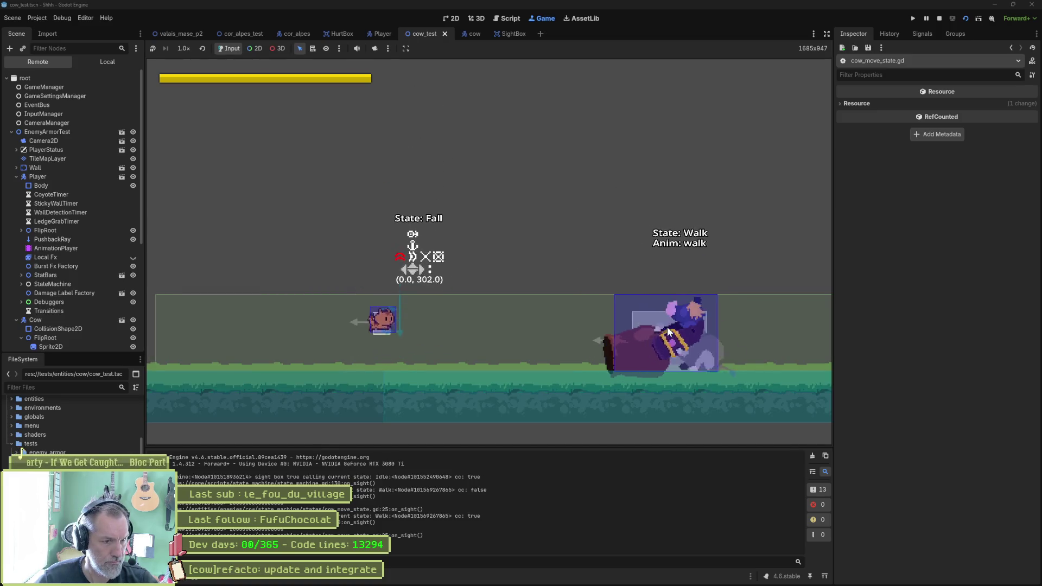
key("F8")
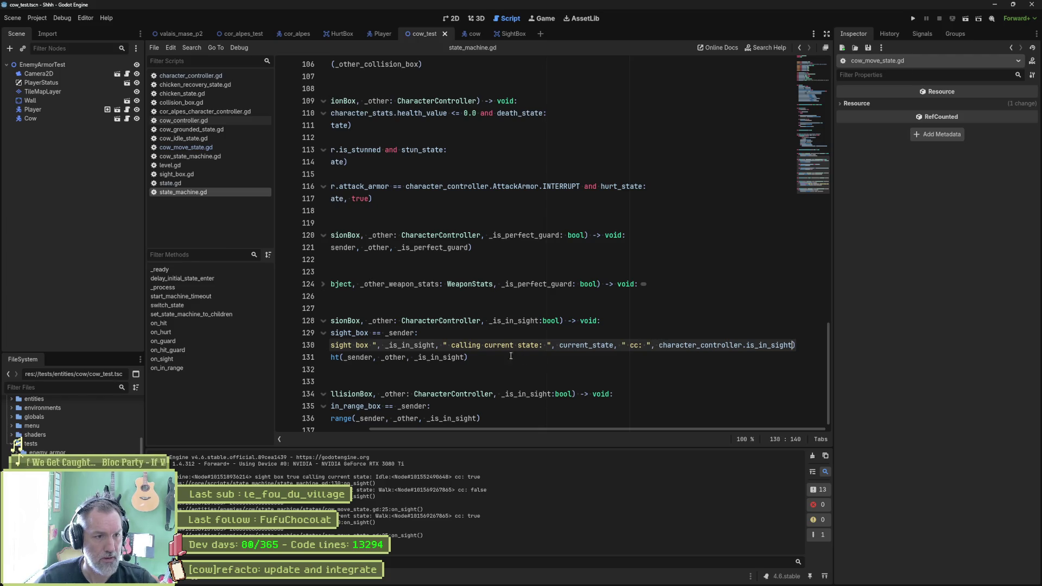
left_click_drag(514, 429, 419, 429)
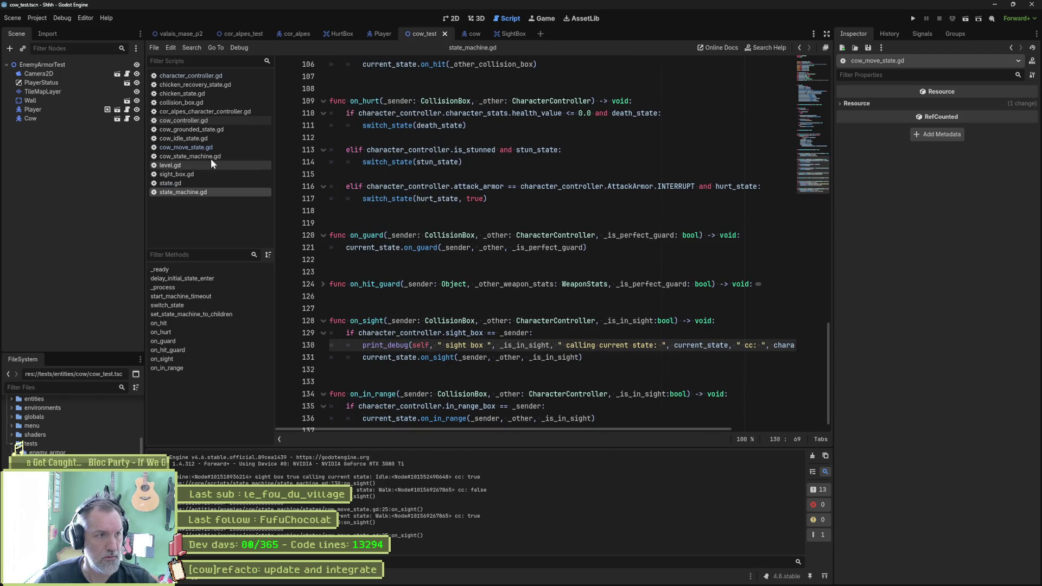
Step: In cow_move_state.gd, prefix the line 18 is_in_range check with character_controller
left_click(214, 144)
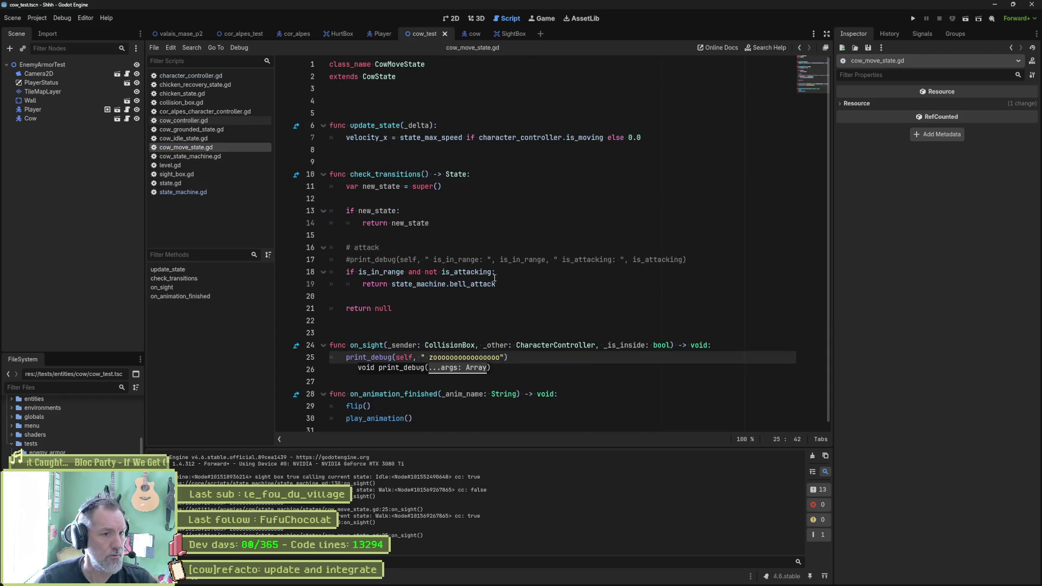
left_click(359, 272)
type("cha")
key("Return")
type(".")
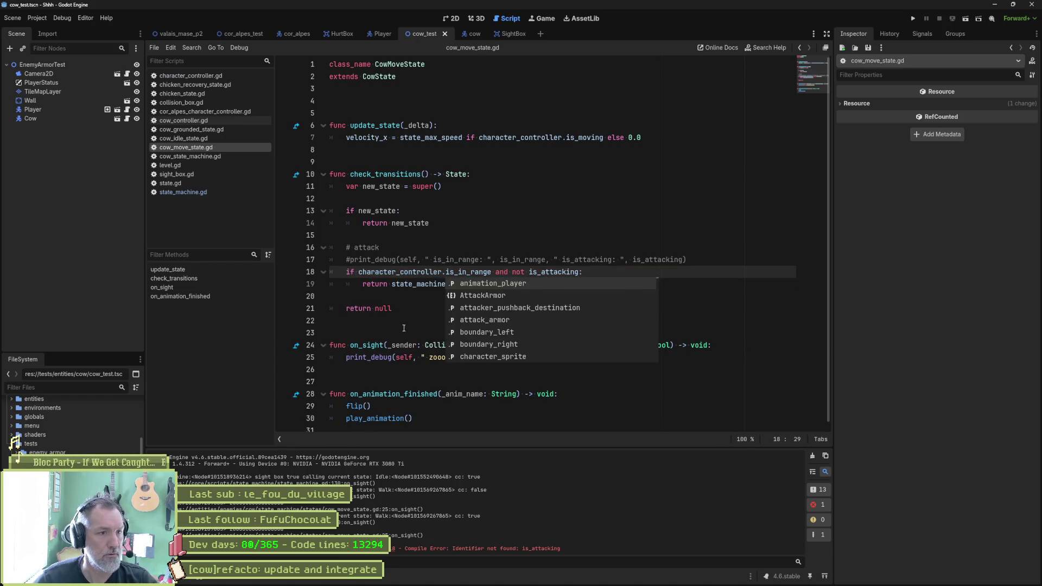
Step: Set a breakpoint on the line 19 bell attack return and run cow_test
left_click(284, 284)
left_click(416, 287)
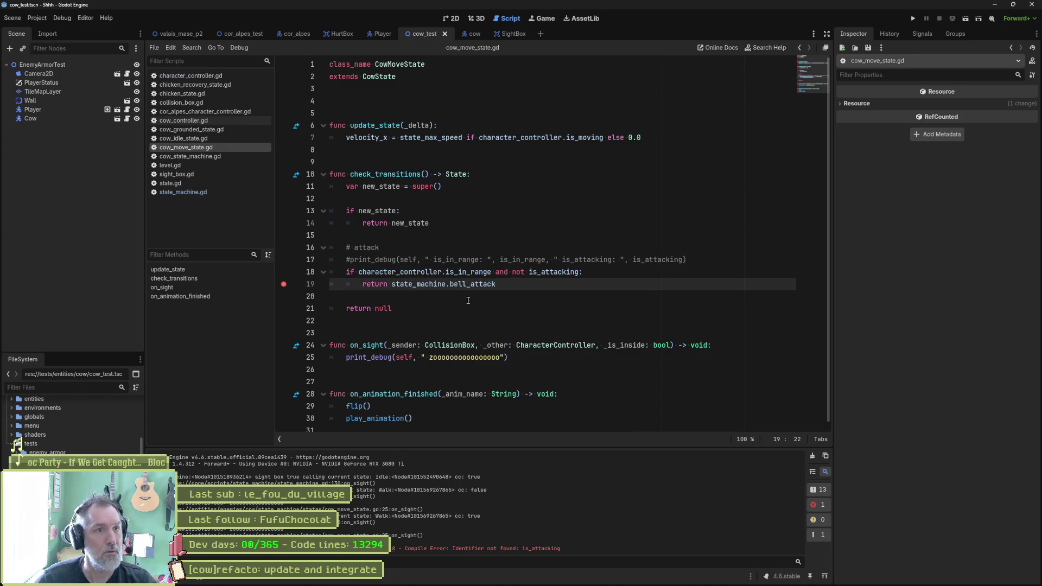
key("F6")
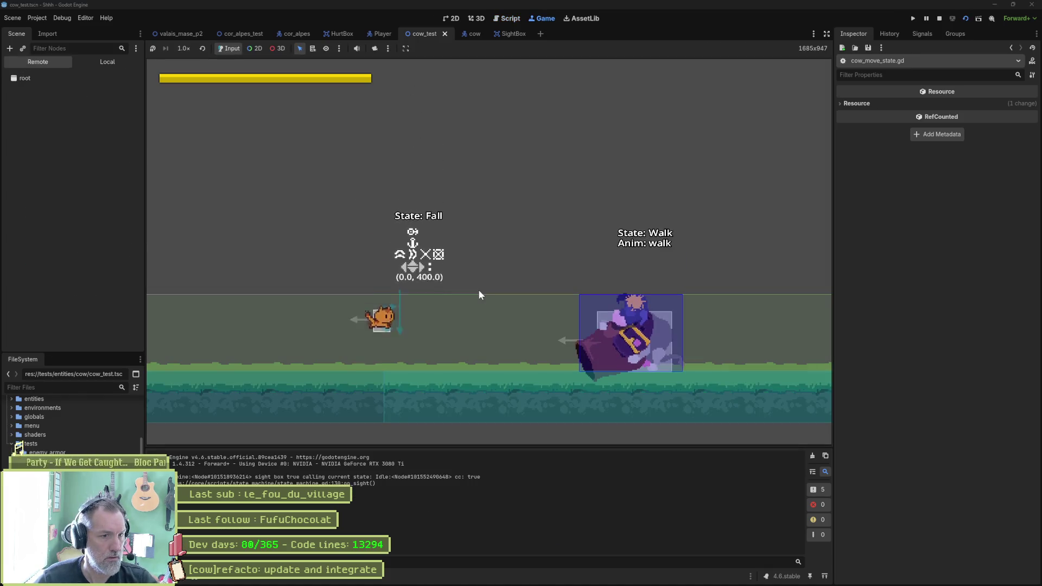
Step: Jump the cat three times beside the walking cow in the running game
key("space")
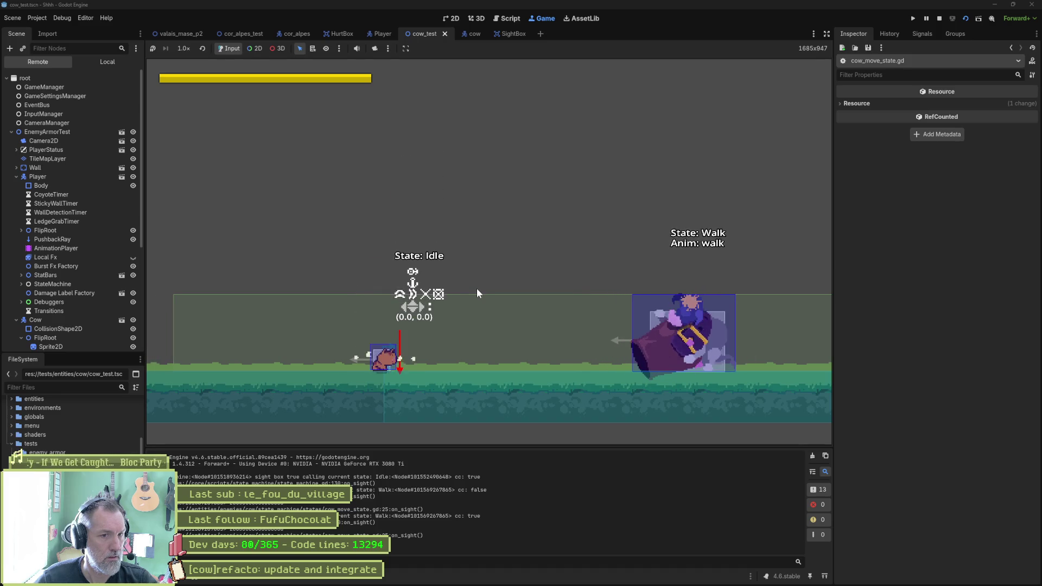
key("space")
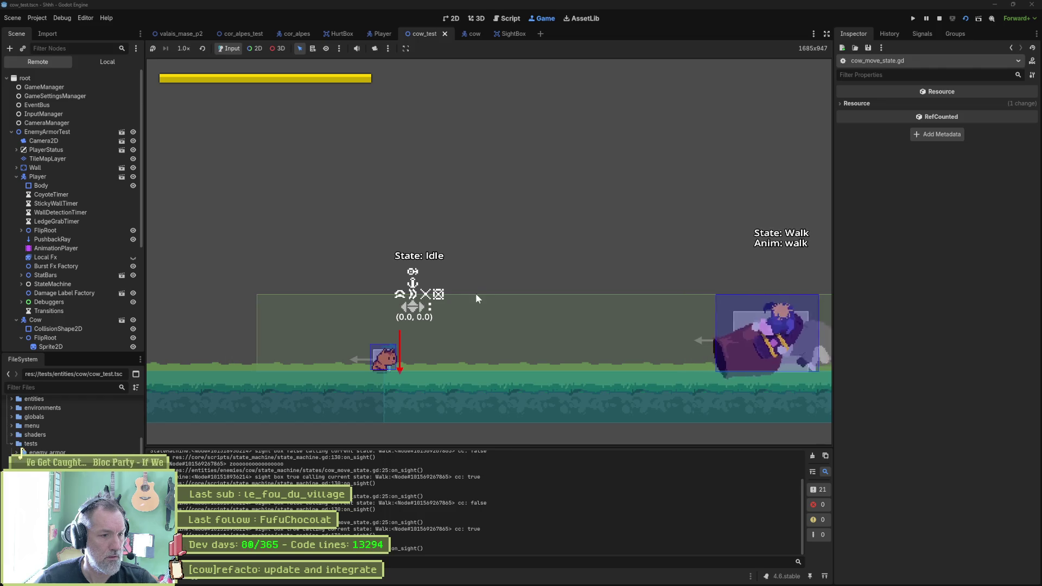
key("space")
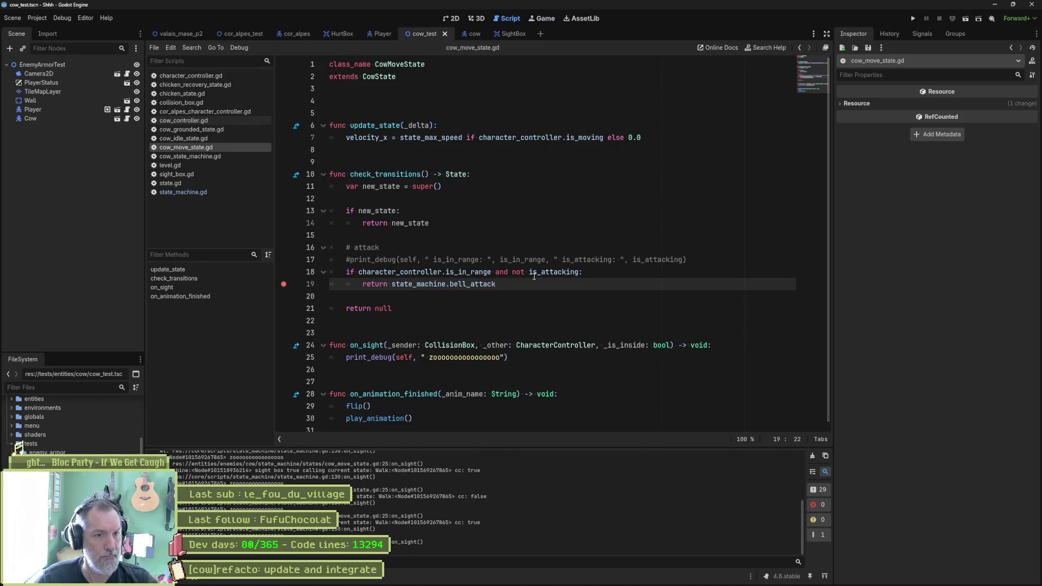
Step: Uncomment the is_in_range print_debug line and nest it under 'if character_controller.is_in_range:'
left_click(350, 261)
key("BackSpace")
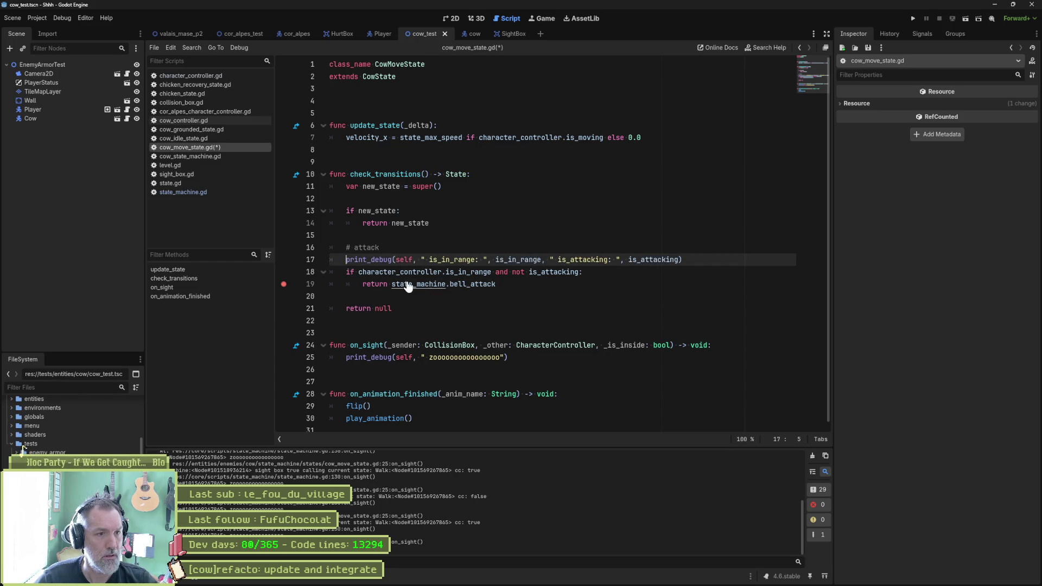
left_click(685, 244)
left_click_drag(361, 273, 493, 273)
key("ctrl+c")
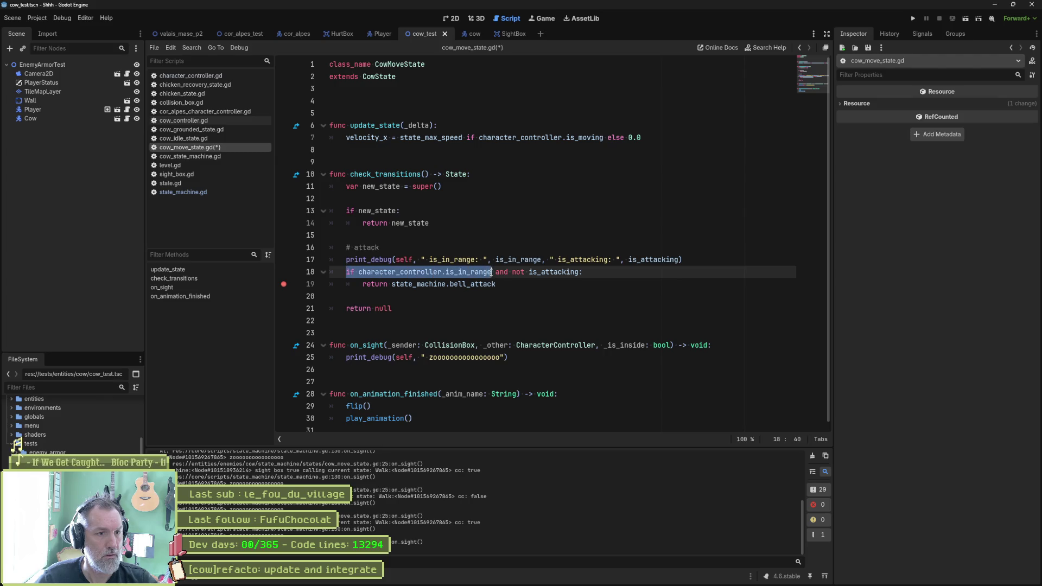
key("ctrl+z")
key("Return")
type("if")
key("ctrl+v")
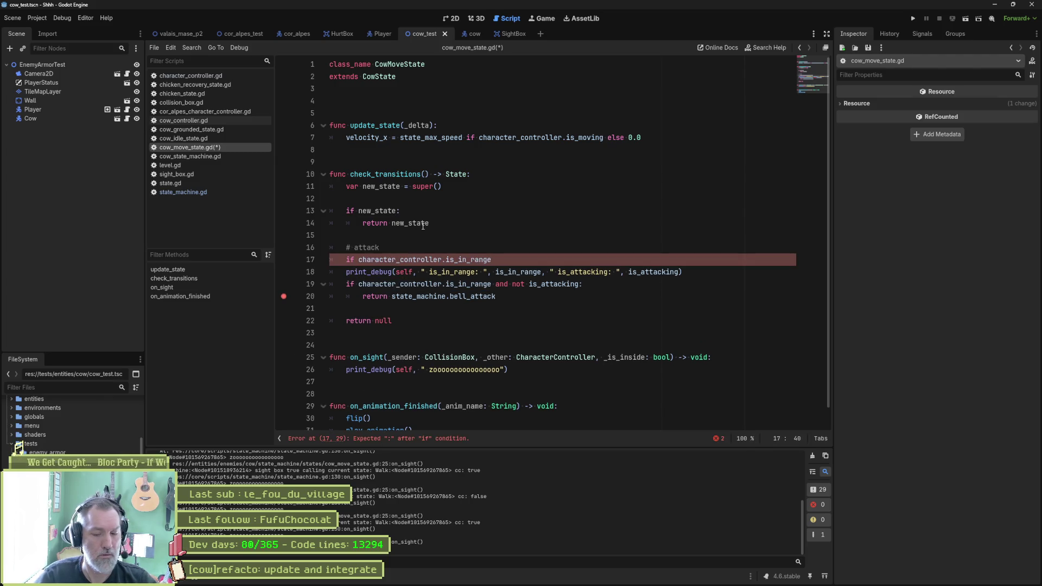
key("Down")
key("Home")
key("Tab")
key("Down")
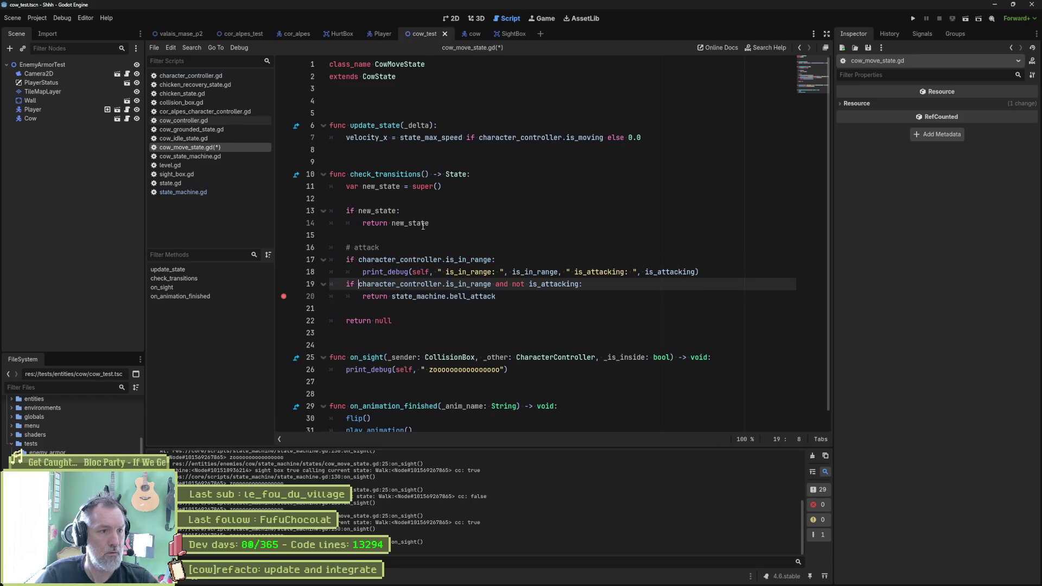
key("Return")
Step: Save the script, remove the bell attack breakpoint, and rerun cow_test
key("ctrl+s")
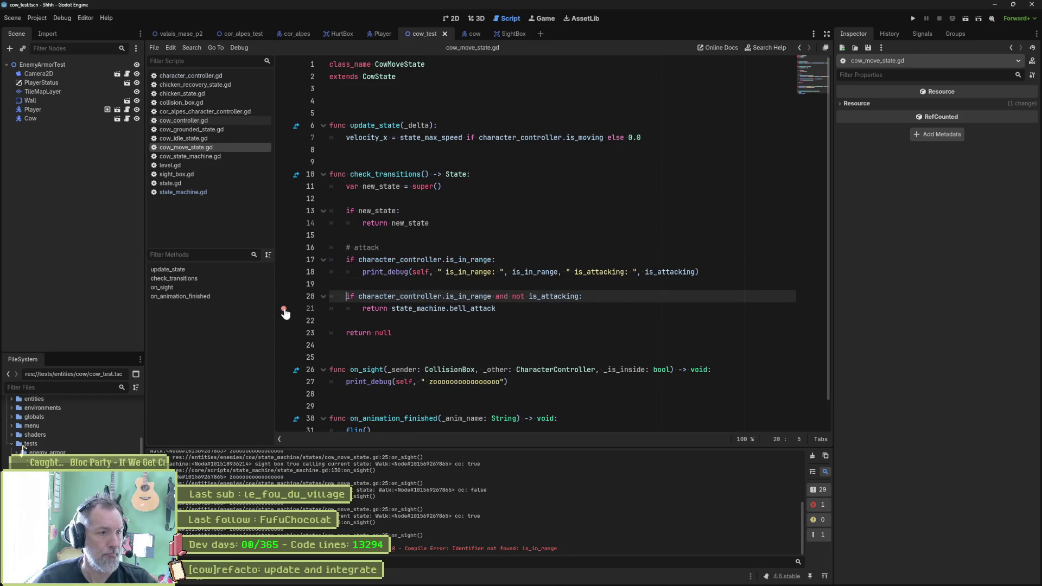
left_click(402, 320)
key("F6")
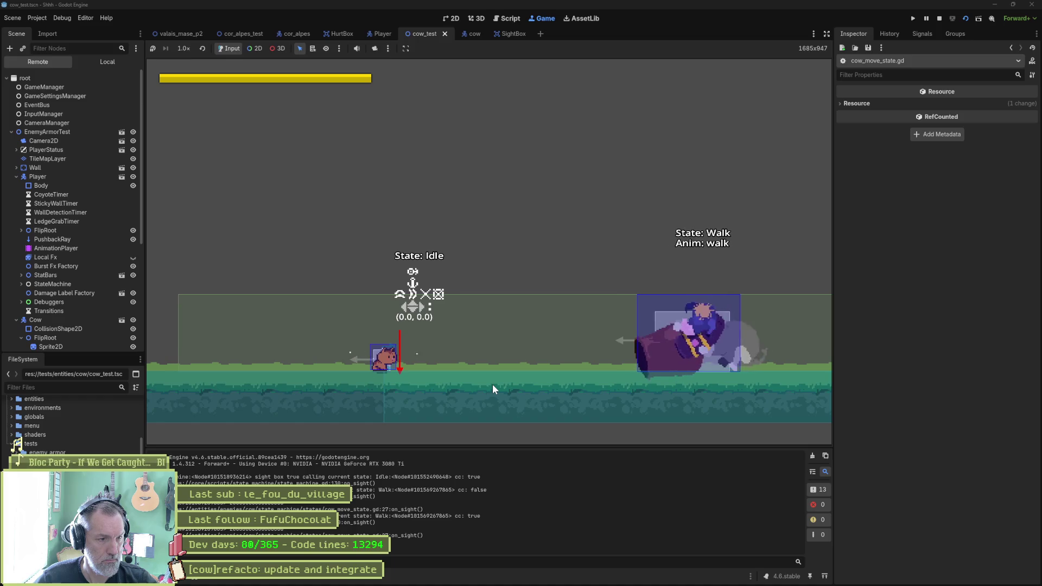
Step: Pause the running cow_test game and return to the cow_move_state.gd script
left_click(928, 18)
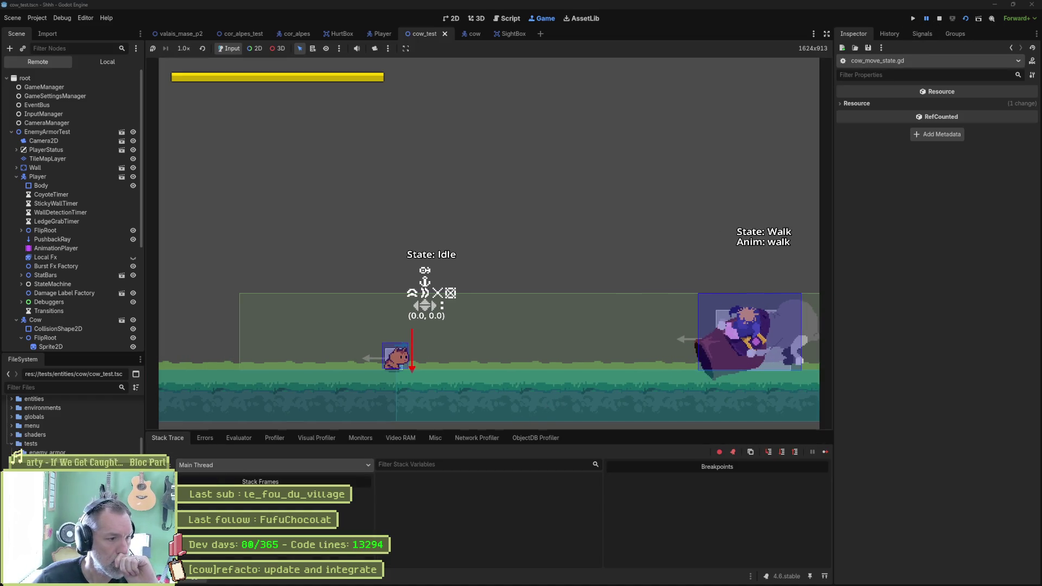
scroll(20, 434, "down", 2)
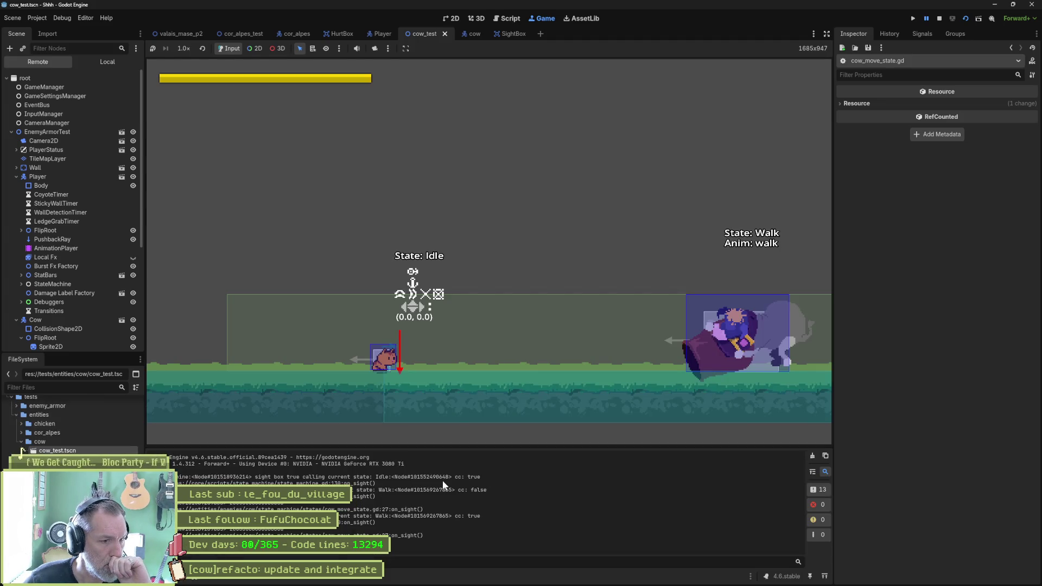
left_click(540, 107)
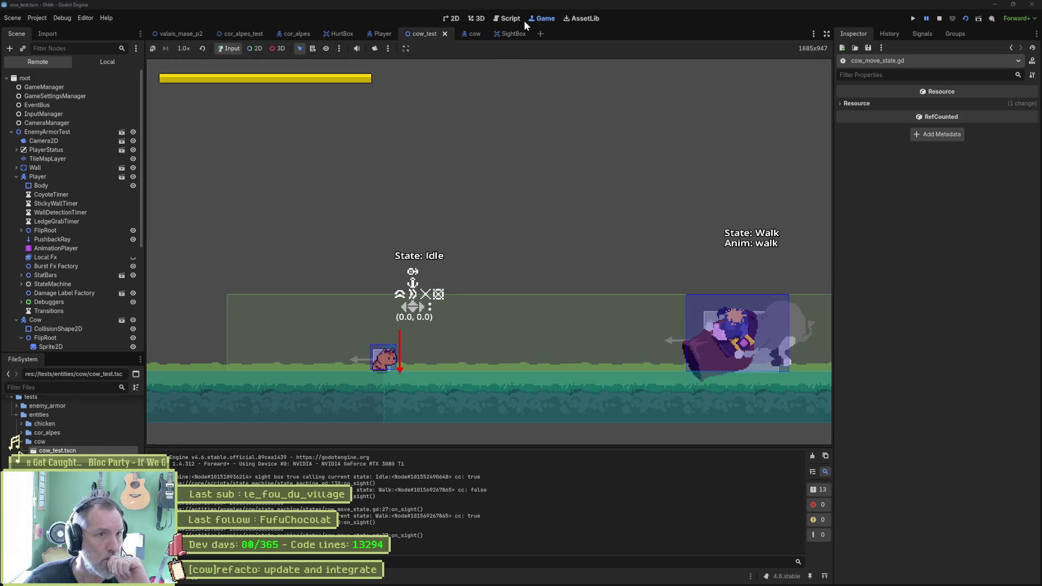
left_click(520, 19)
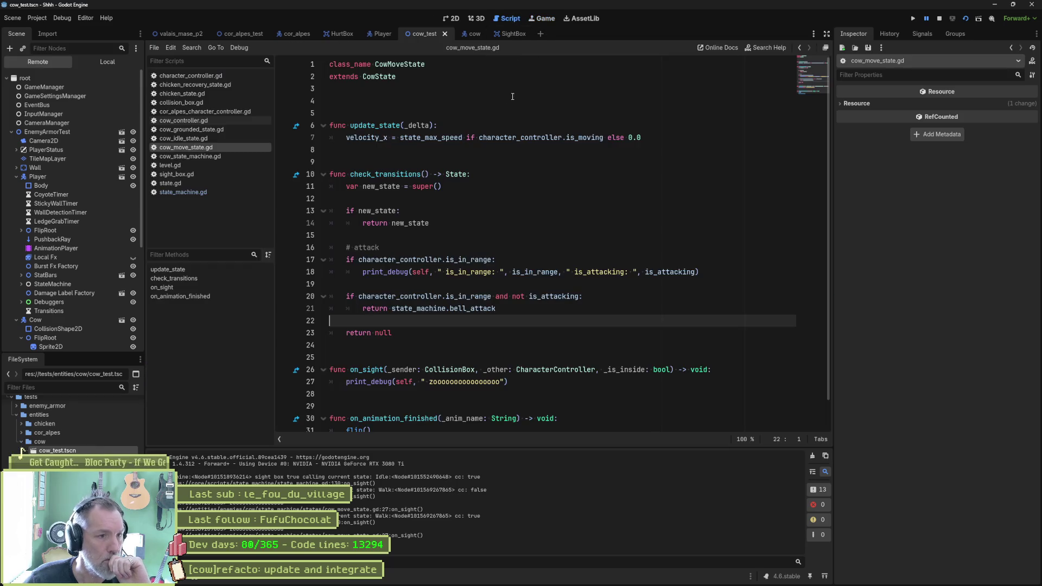
Step: Breakpoint line 14 in check_transitions, run cow_test to hit it, then clear it
double_click(476, 272)
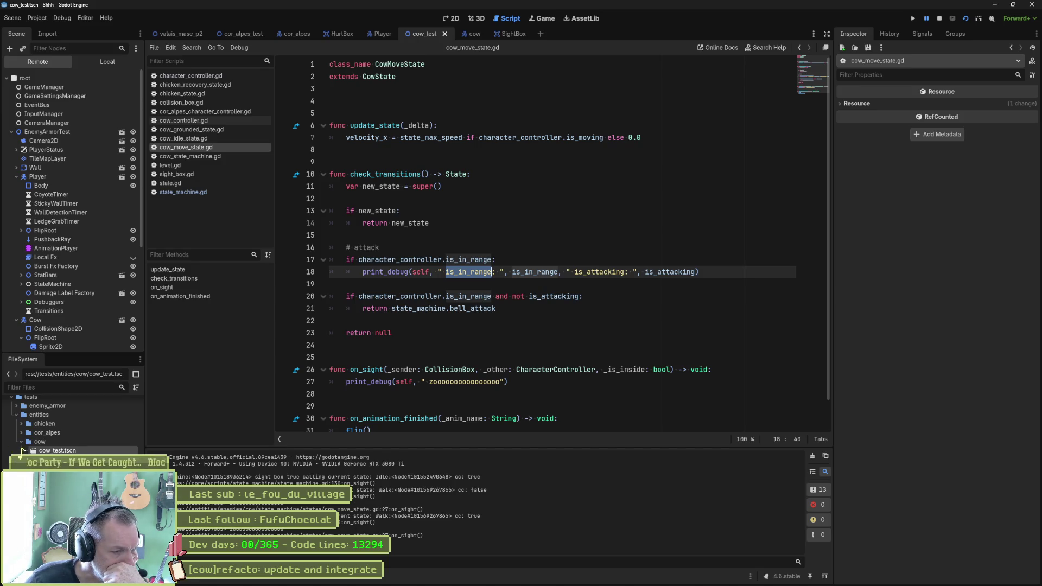
key("shift+F3")
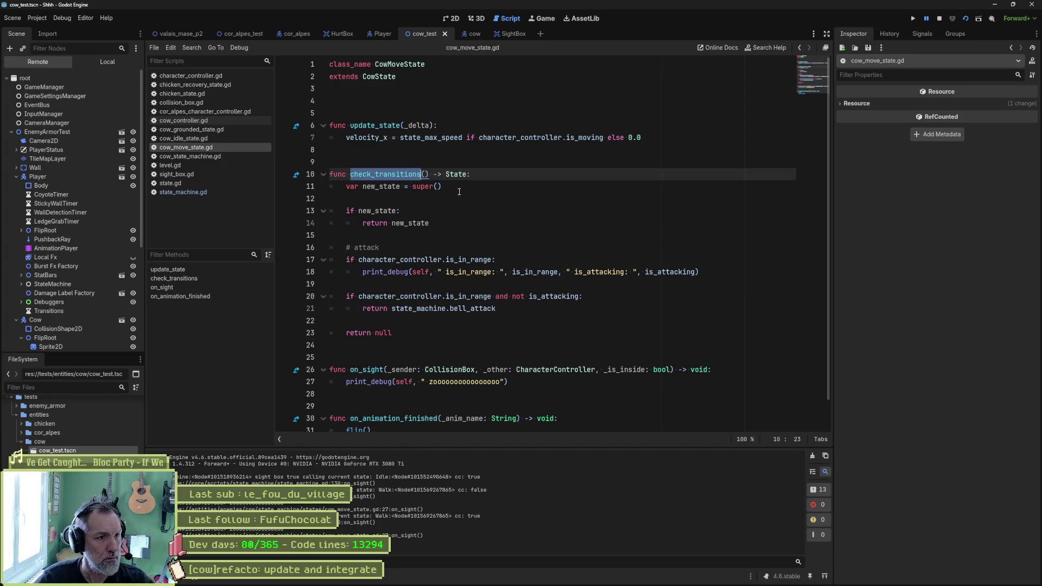
left_click(284, 223)
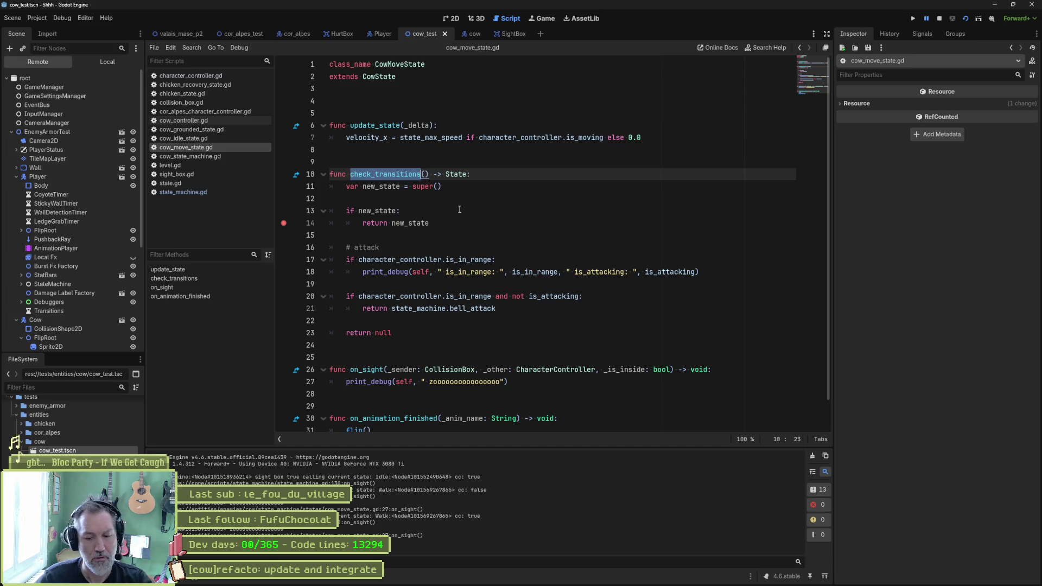
key("F6")
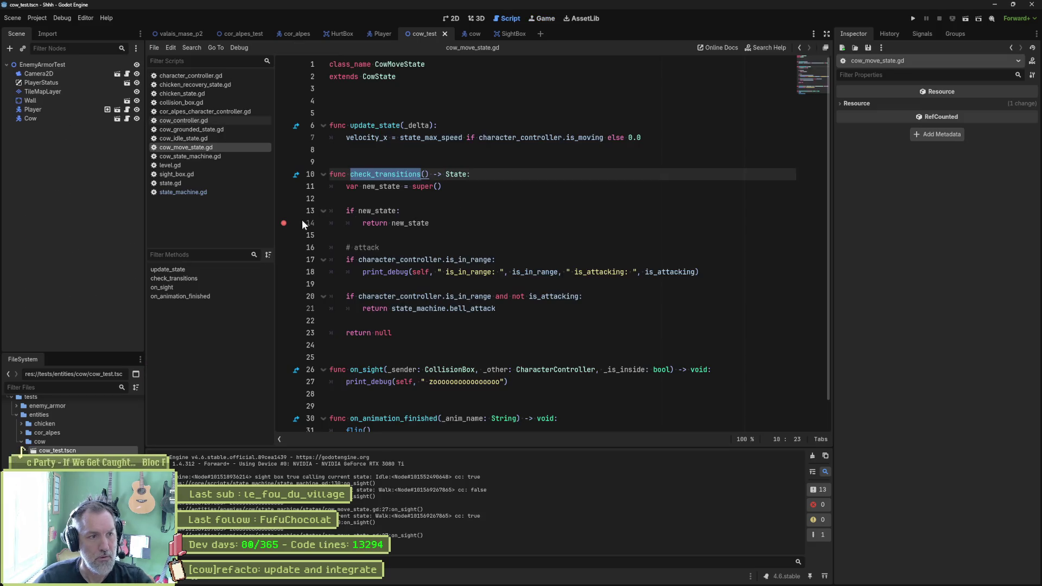
left_click(283, 223)
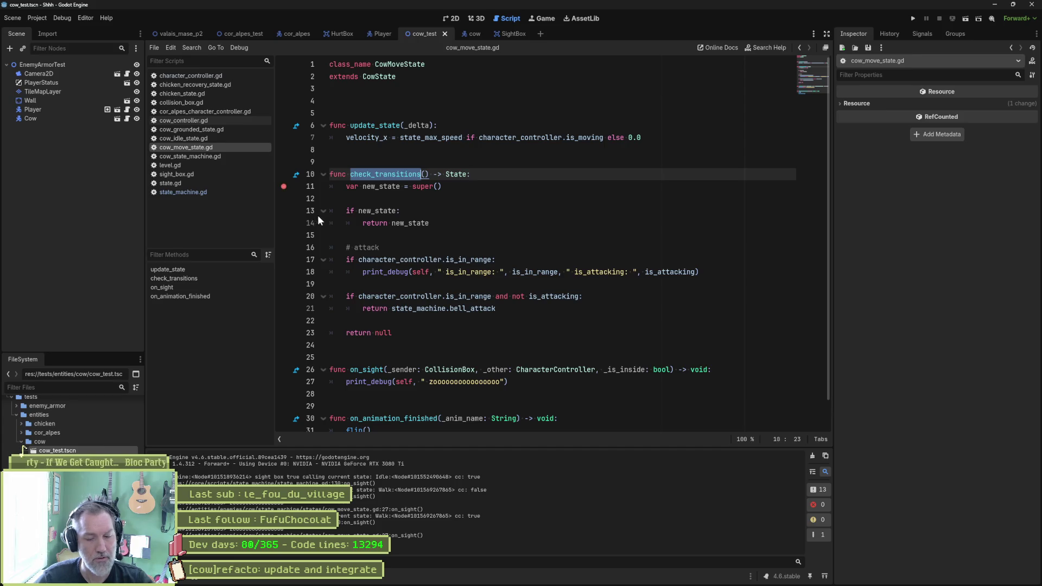
Step: Restart cow_test and move the breakpoint from line 11 to the line 17 is_in_range check
key("F6")
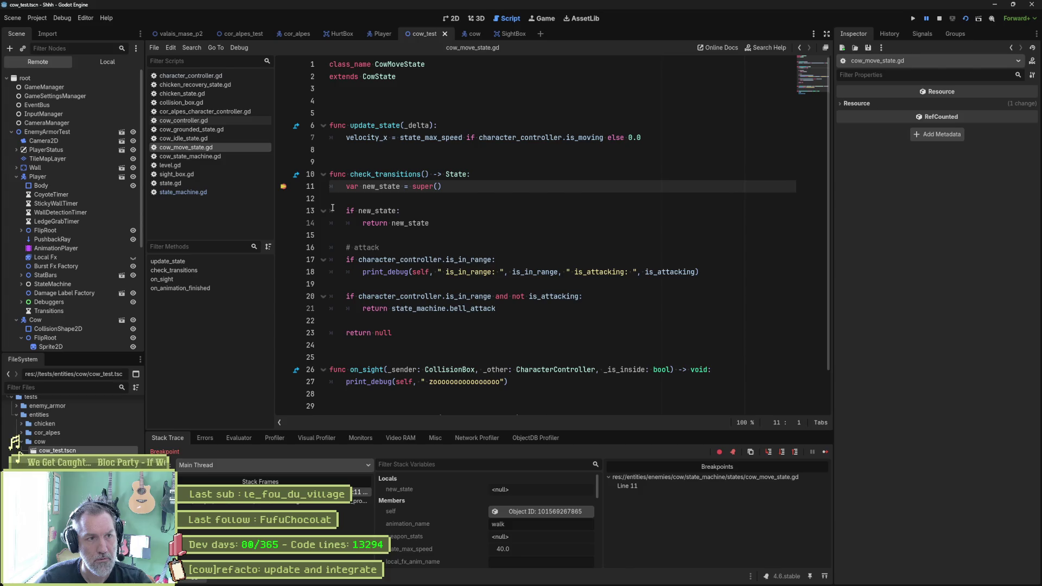
left_click(825, 451)
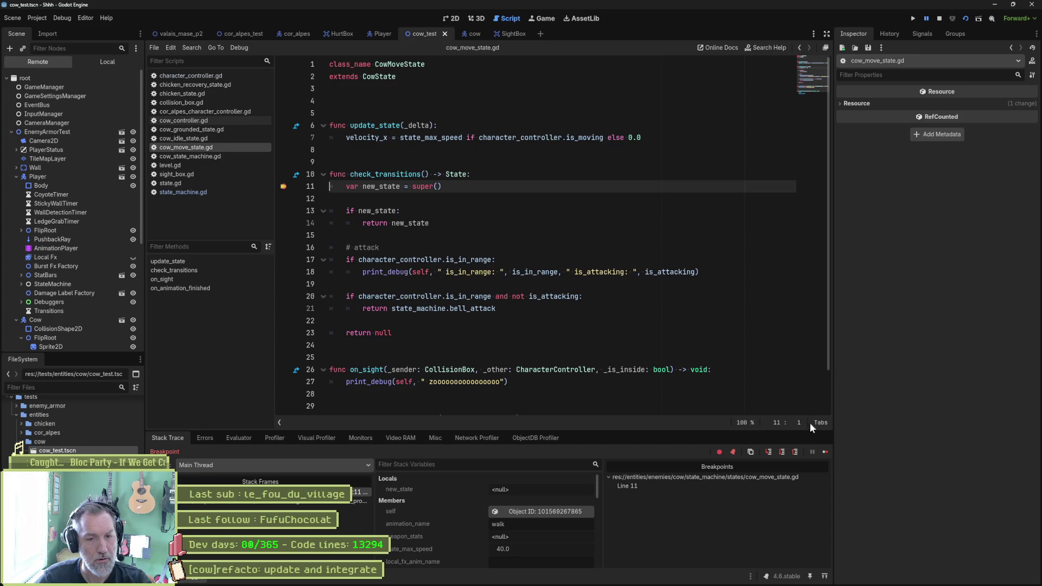
left_click(283, 186)
left_click(283, 260)
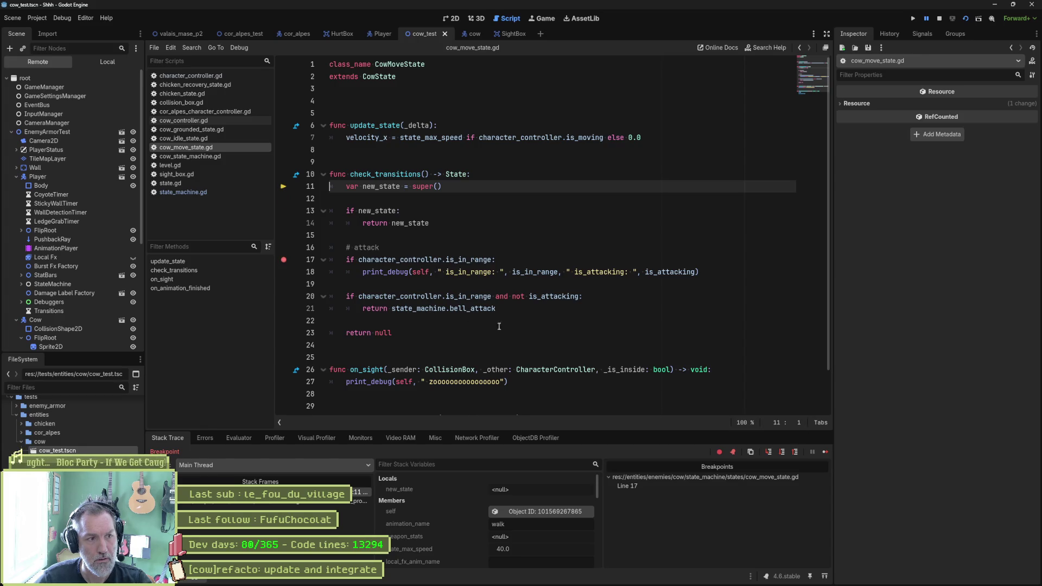
left_click(825, 451)
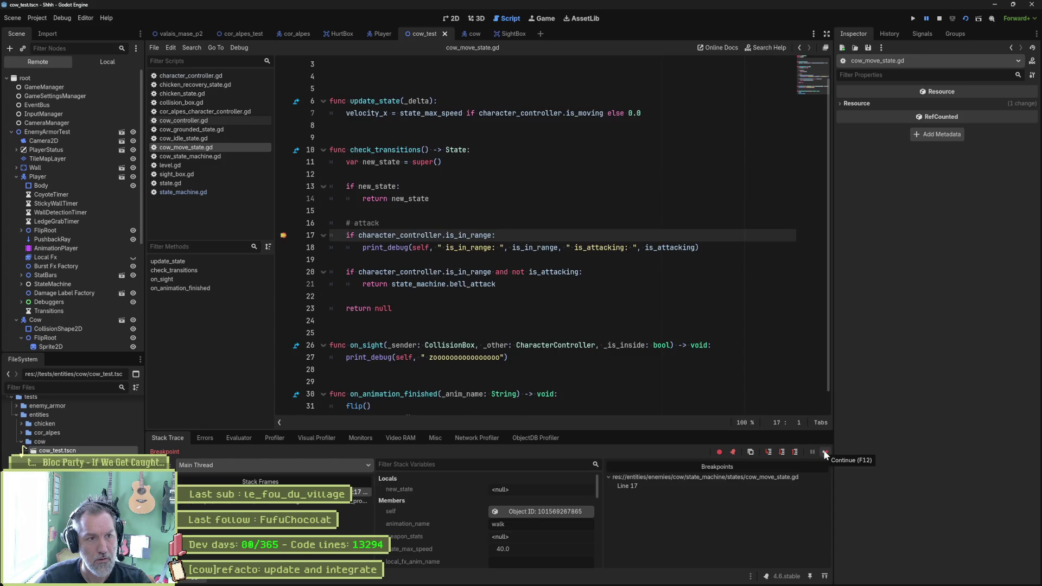
Step: Inspect the running Cow's live properties in the Remote tree, then stop the game
mouse_move(466, 231)
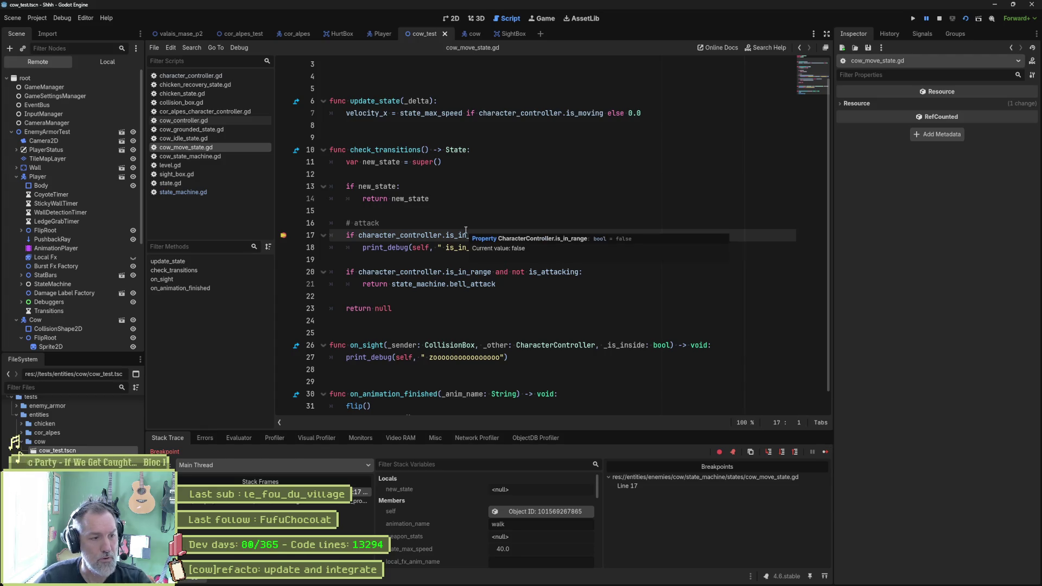
mouse_move(437, 267)
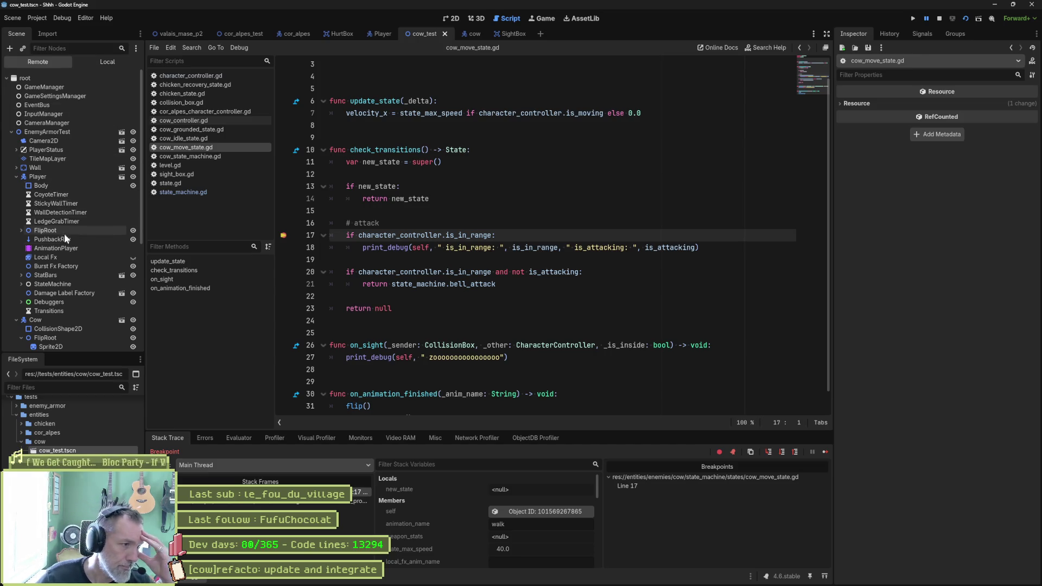
left_click(62, 321)
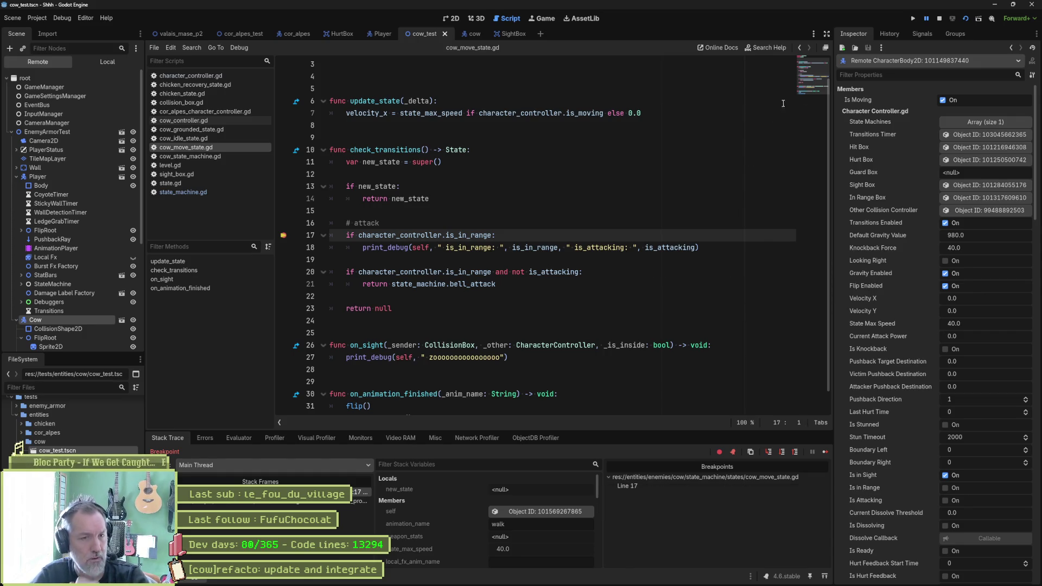
left_click(939, 18)
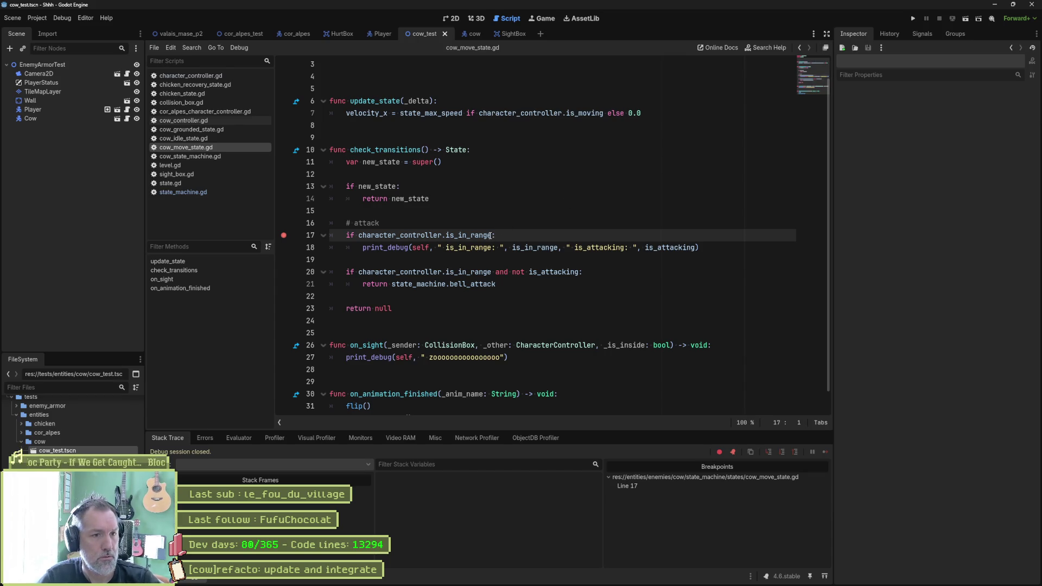
Step: Replace is_in_range with is_in_sight in the line 17 attack condition
left_click(491, 272)
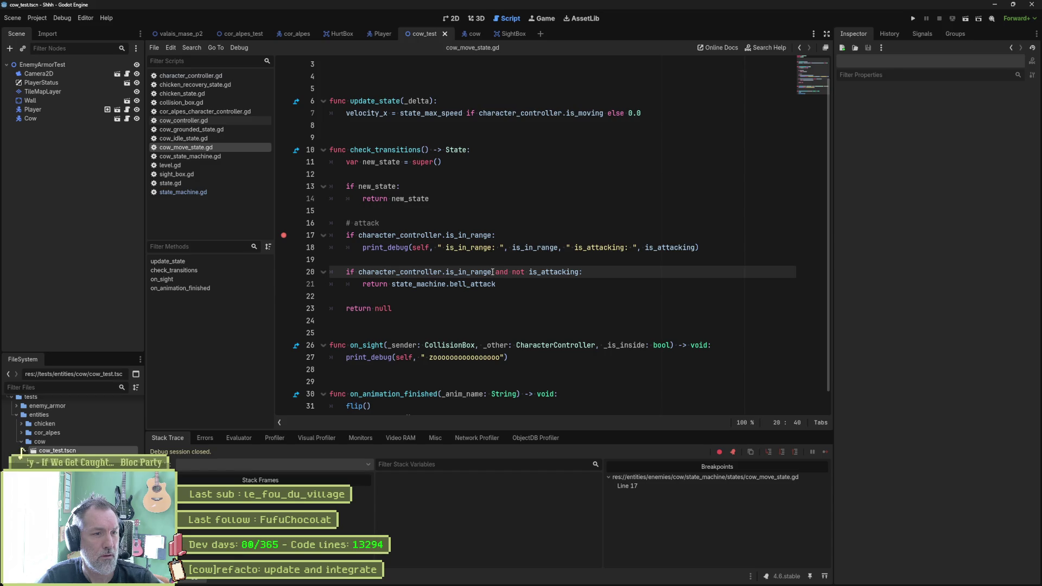
scroll(493, 276, "down", 1)
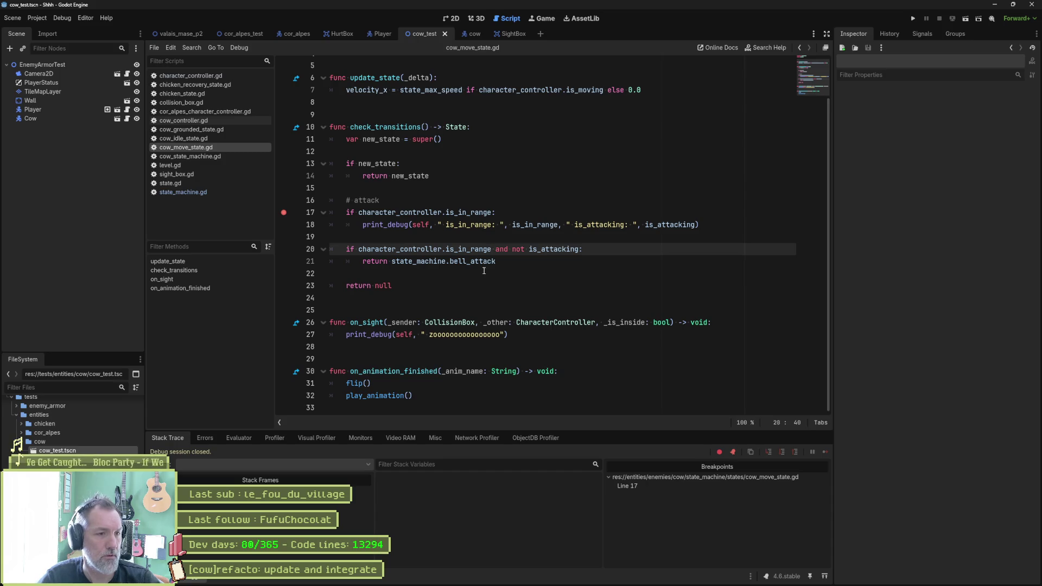
left_click(474, 262)
double_click(475, 263)
double_click(469, 212)
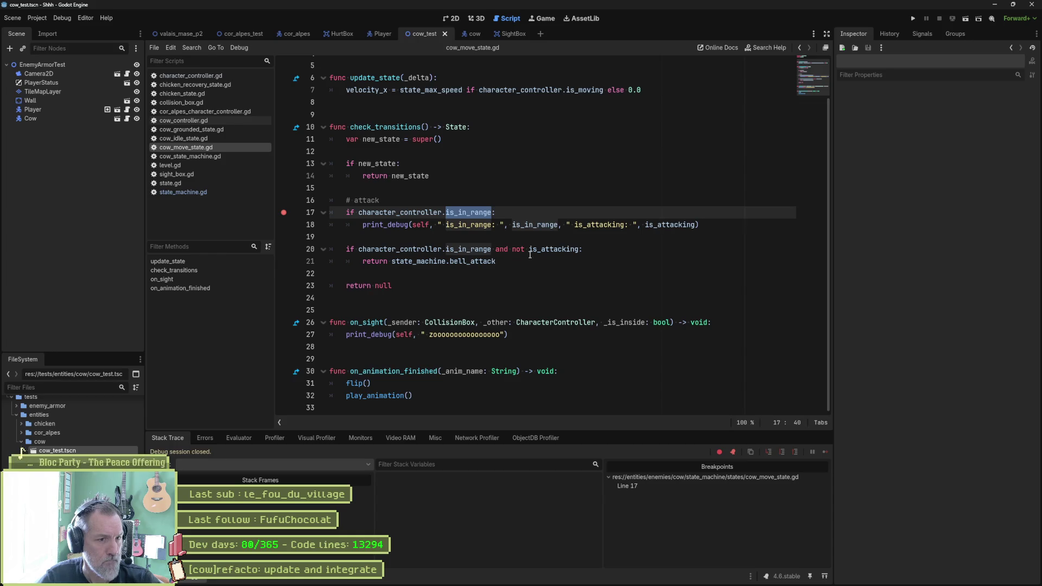
type("is_si")
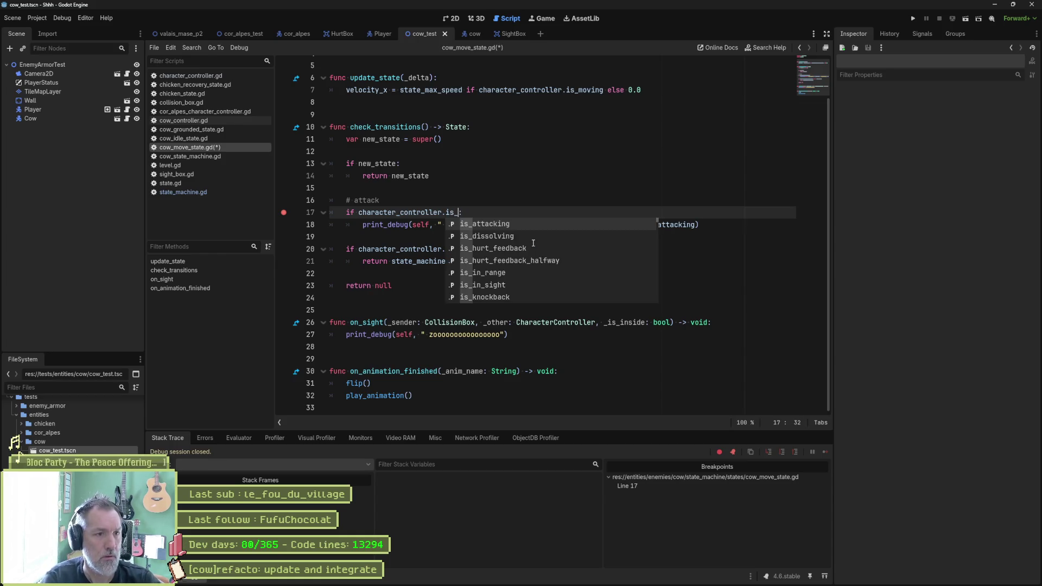
key("Return")
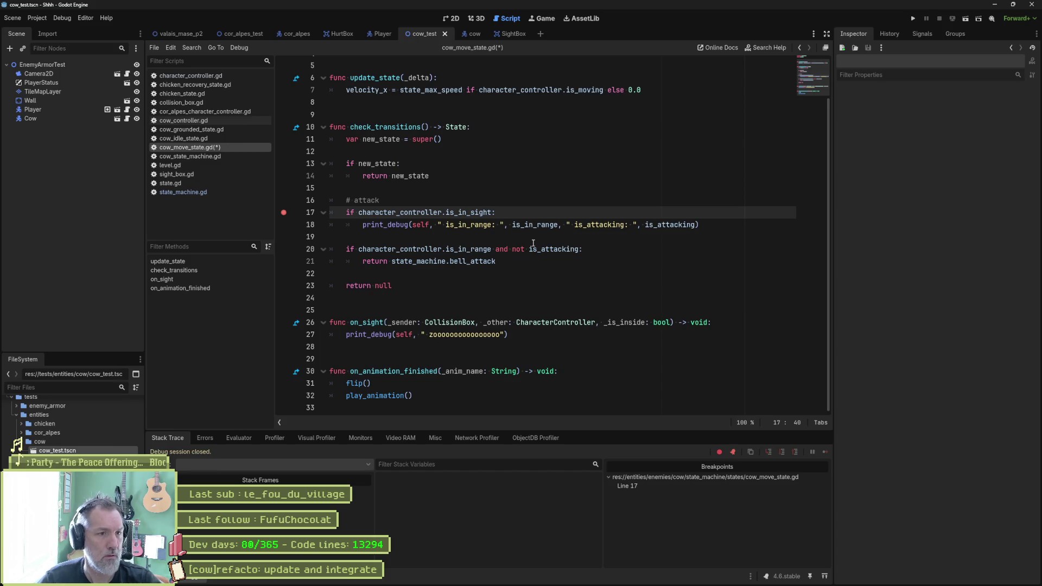
Step: Change the line 18 debug label to is_in_sight, save, and run cow_test
double_click(481, 215)
key("ctrl+c")
double_click(468, 224)
key("ctrl+v")
key("ctrl+s")
key("F6")
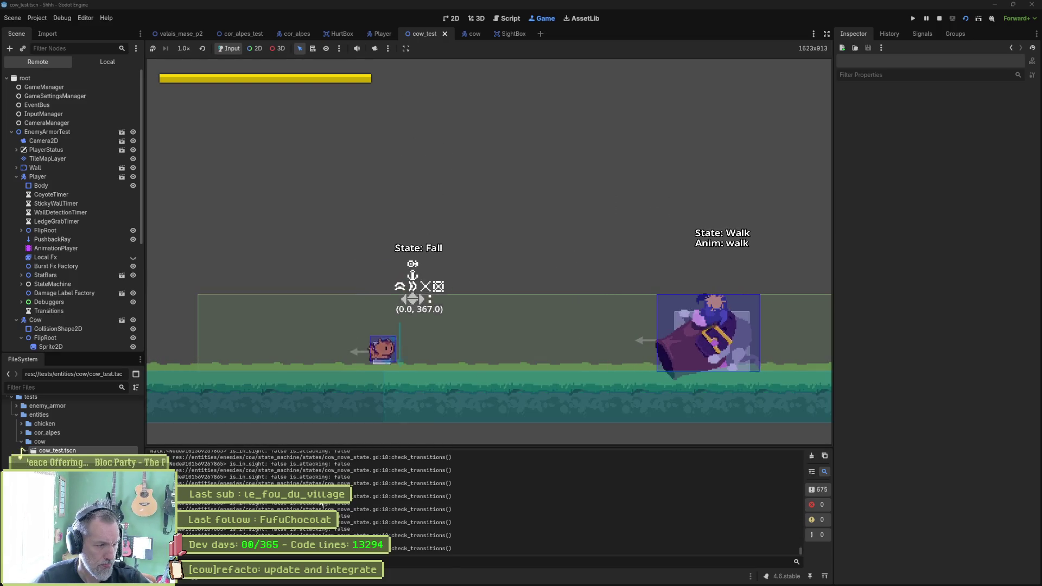
Step: Make the line 18 print_debug output the is_in_sight value instead of is_in_range
left_click(409, 501)
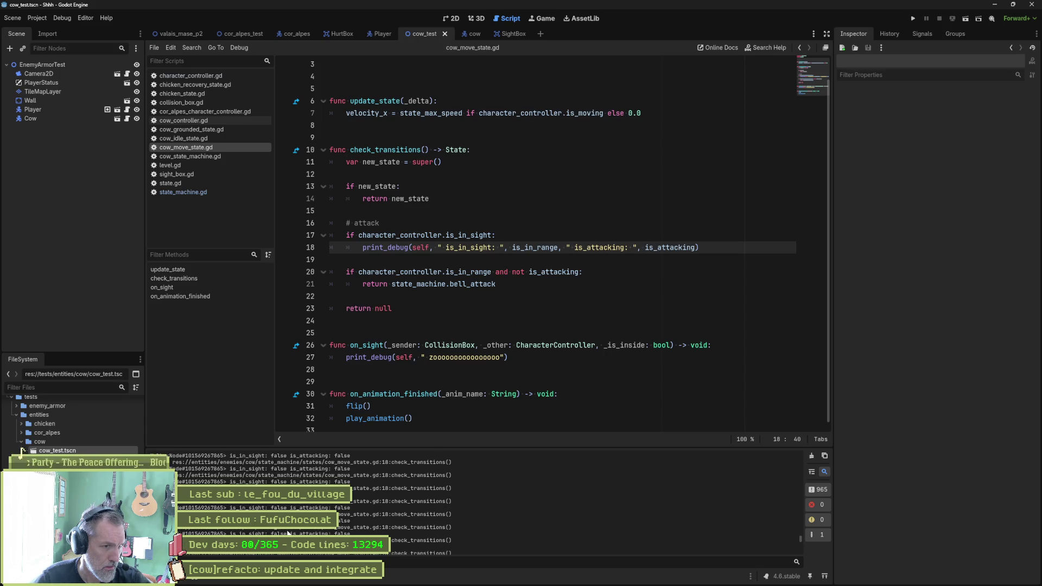
double_click(469, 235)
key("ctrl+c")
double_click(521, 247)
key("ctrl+v")
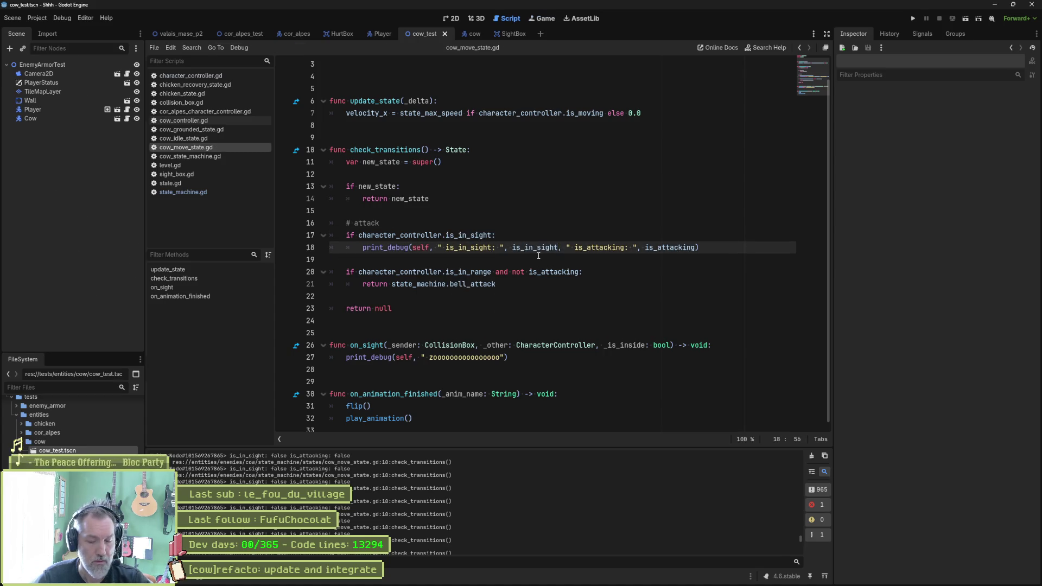
Step: Save and run cow_test, jump the player once, then stop the game
key("F6")
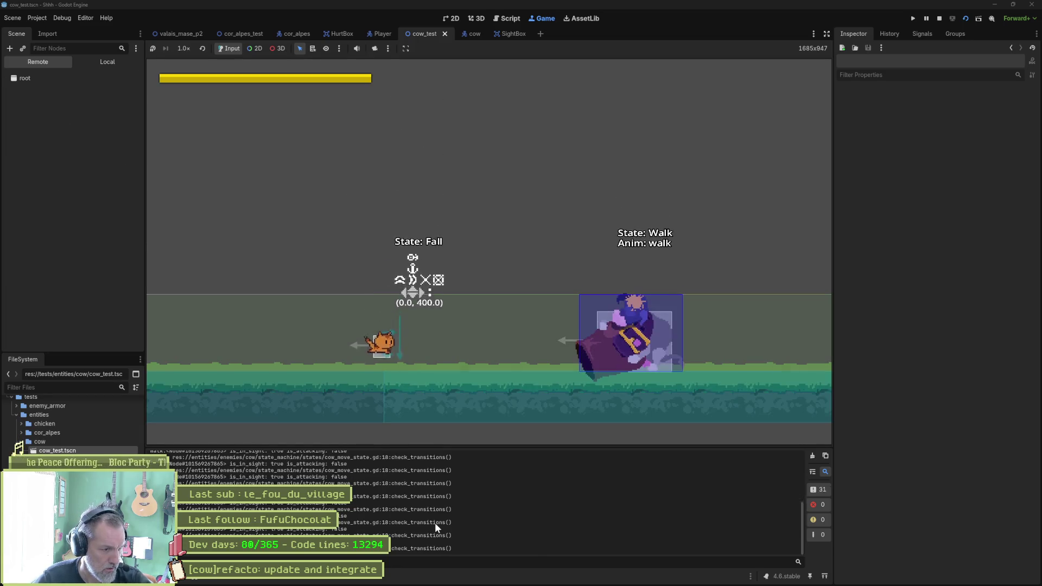
key("space")
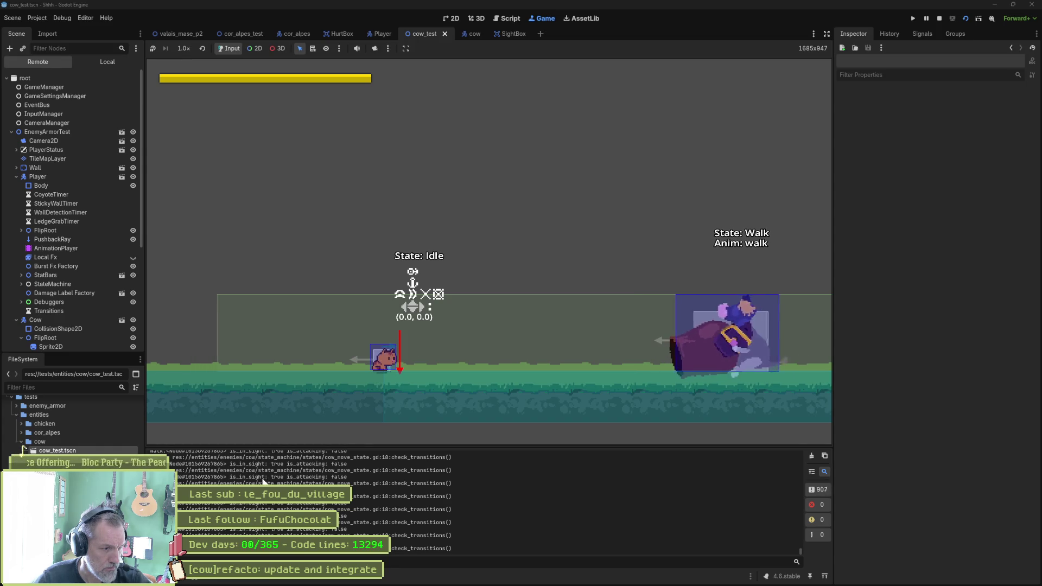
key("F8")
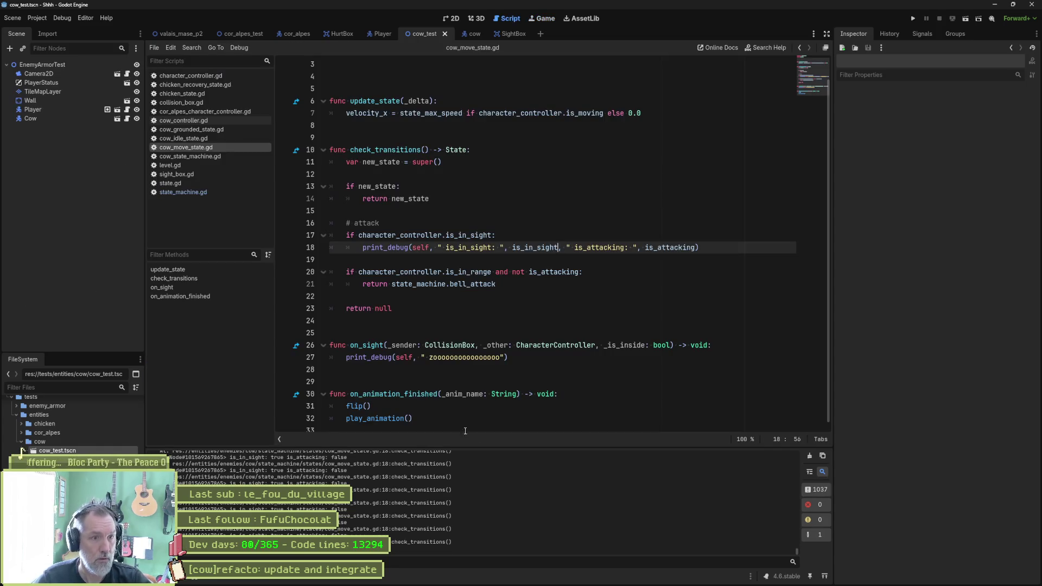
double_click(471, 235)
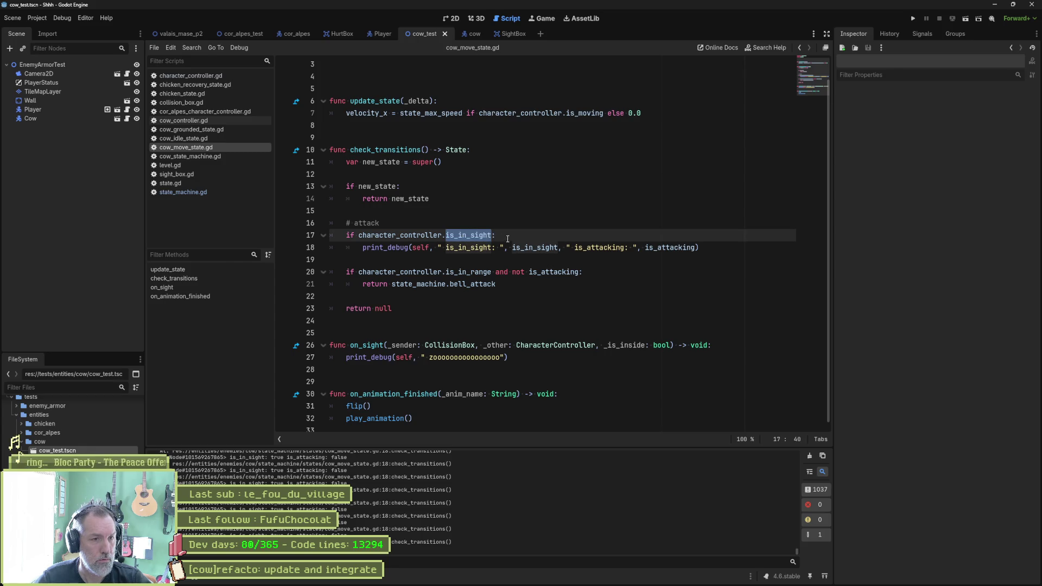
mouse_move(512, 244)
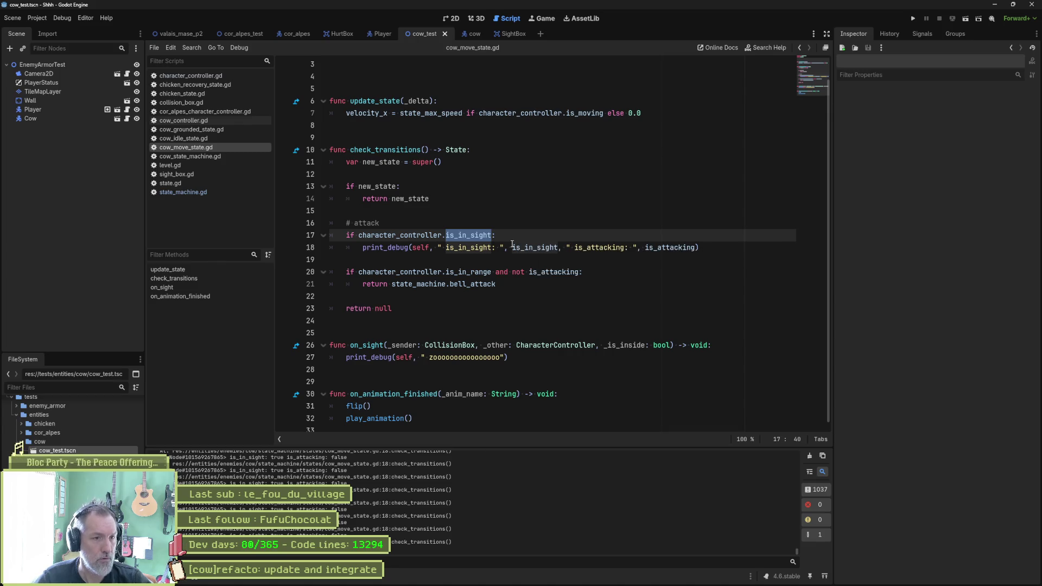
double_click(485, 284)
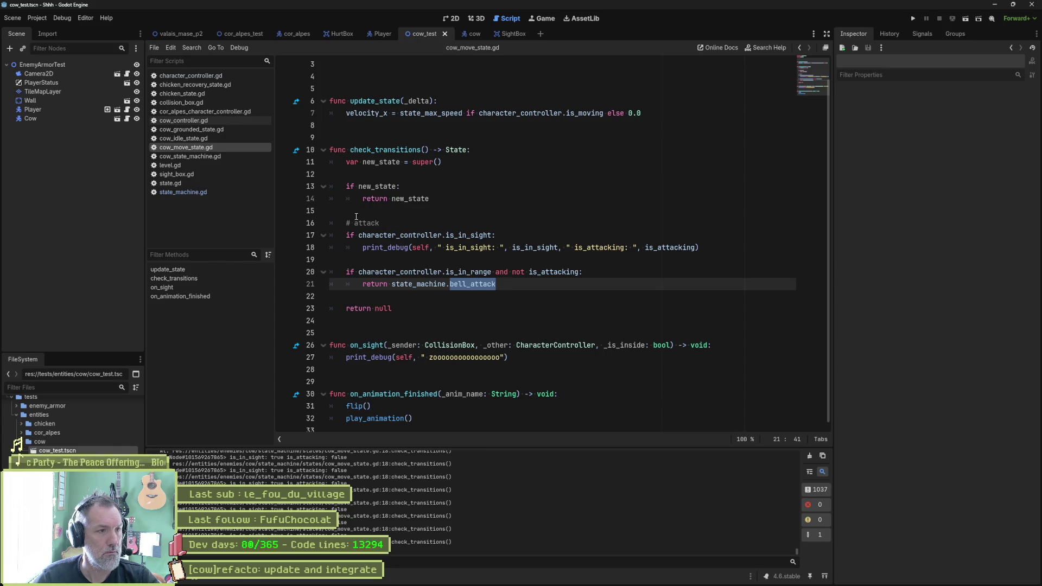
left_click(202, 139)
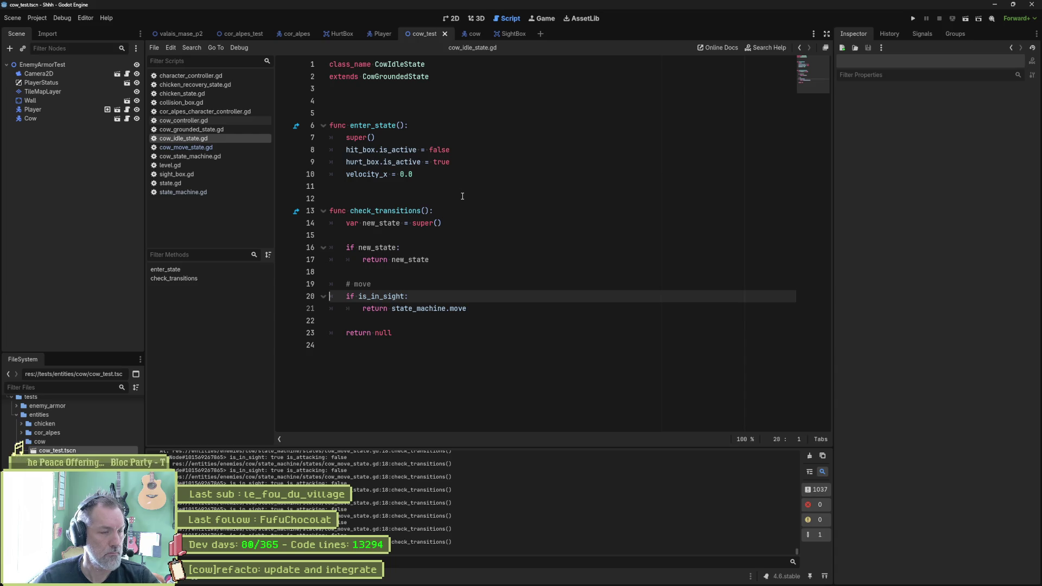
left_click(219, 150)
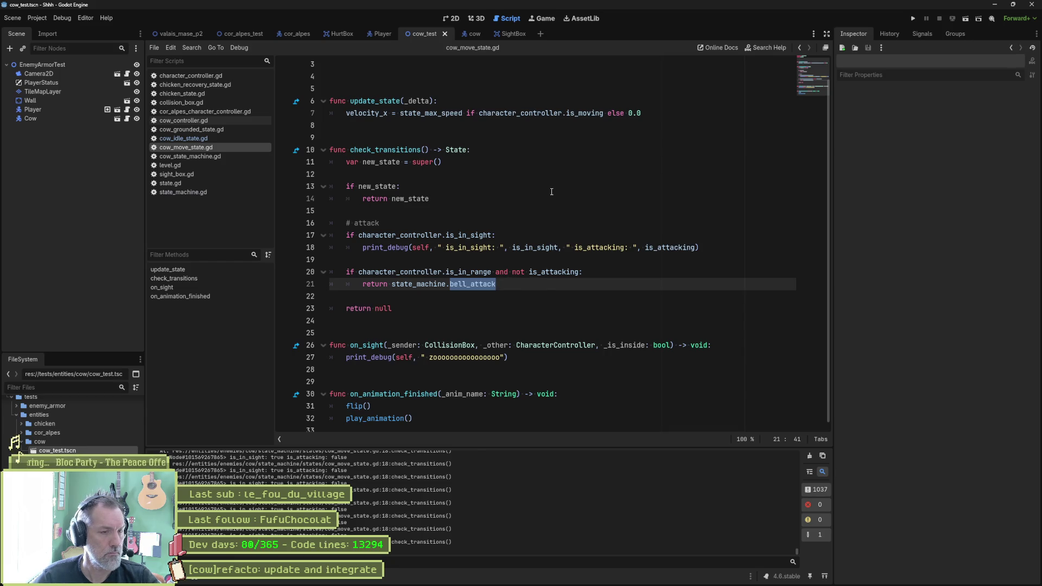
key("alt+Left")
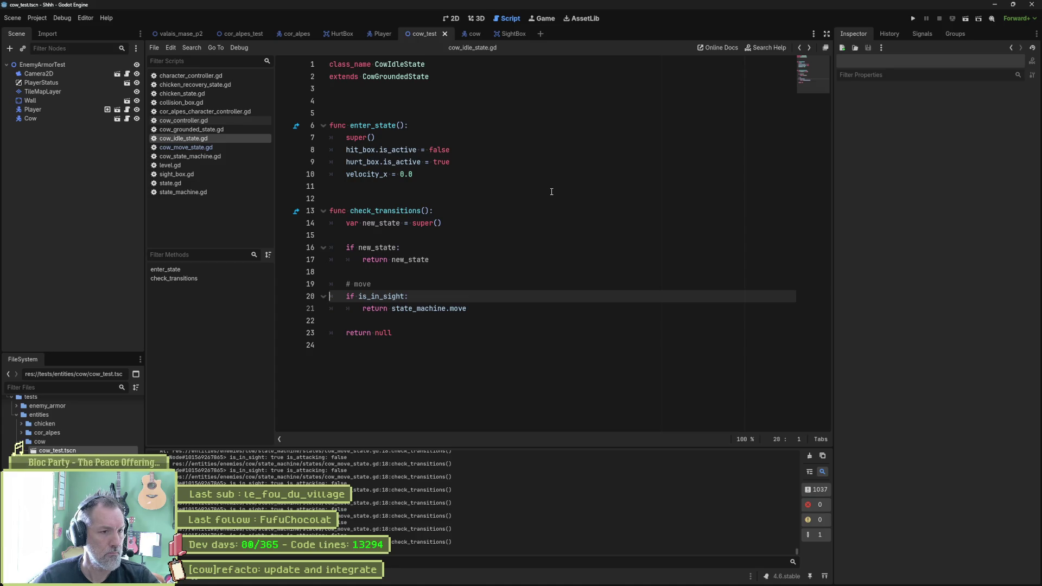
key("alt+Right")
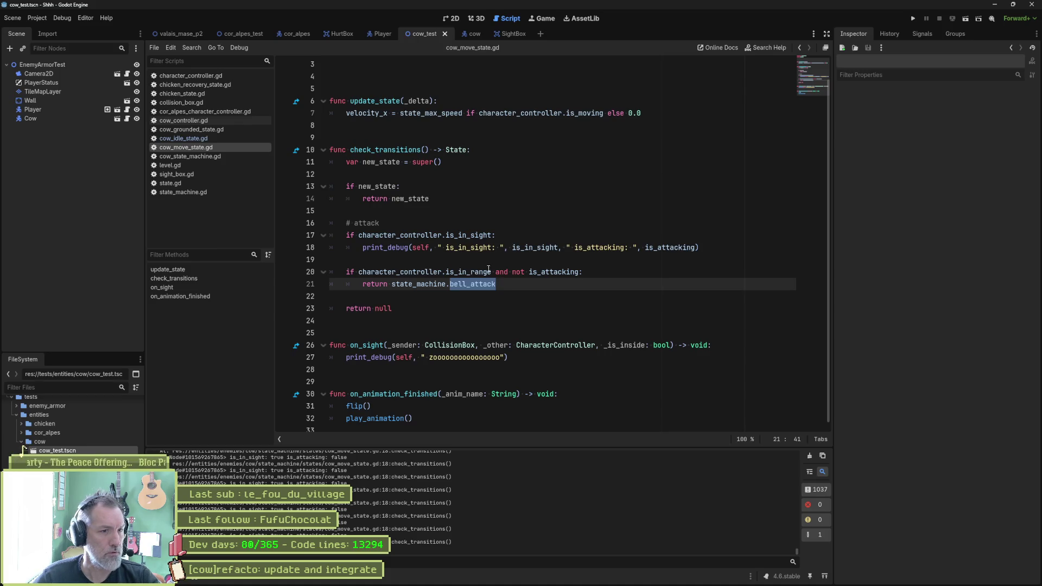
left_click(486, 235)
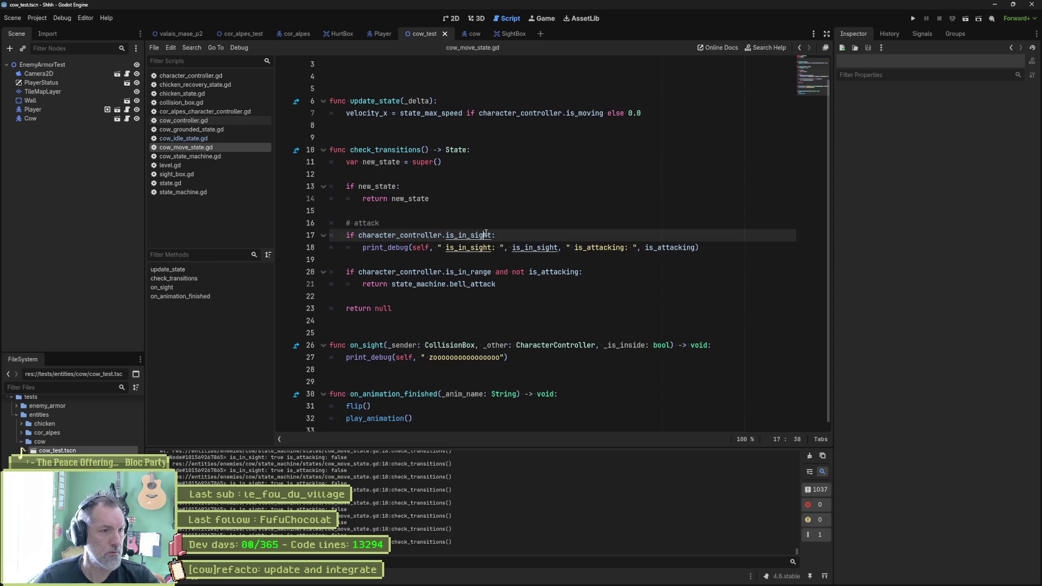
Step: Delete the is_in_sight debug if-block with its print_debug, and the entire on_sight function
key("ctrl+shift+k")
key("ctrl+shift+k")
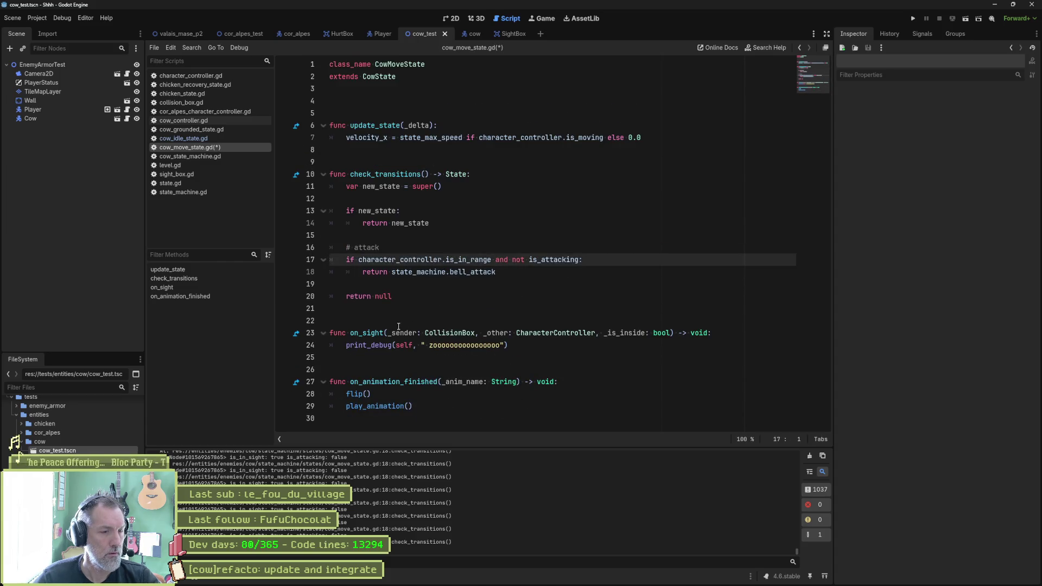
left_click(399, 333)
key("ctrl+shift+k")
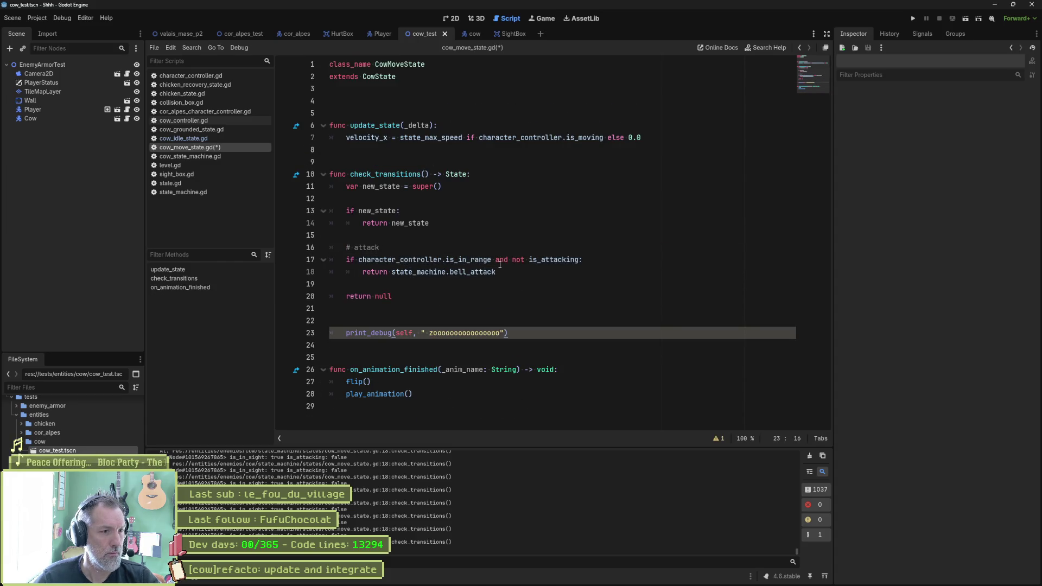
key("ctrl+z")
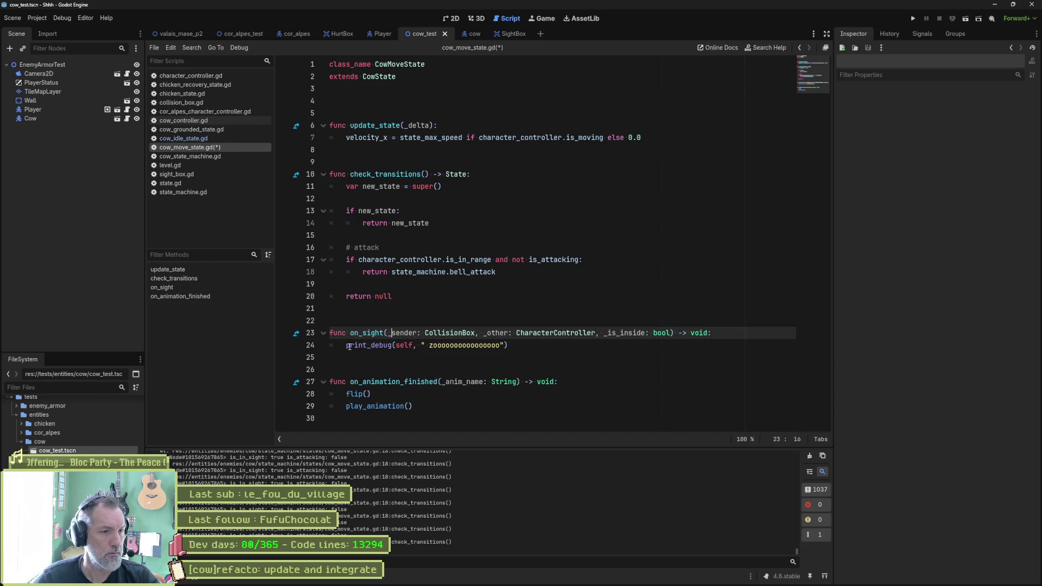
key("ctrl+shift+k")
key("ctrl+shift+k")
key("ctrl+shift+k")
key("ctrl+shift+k")
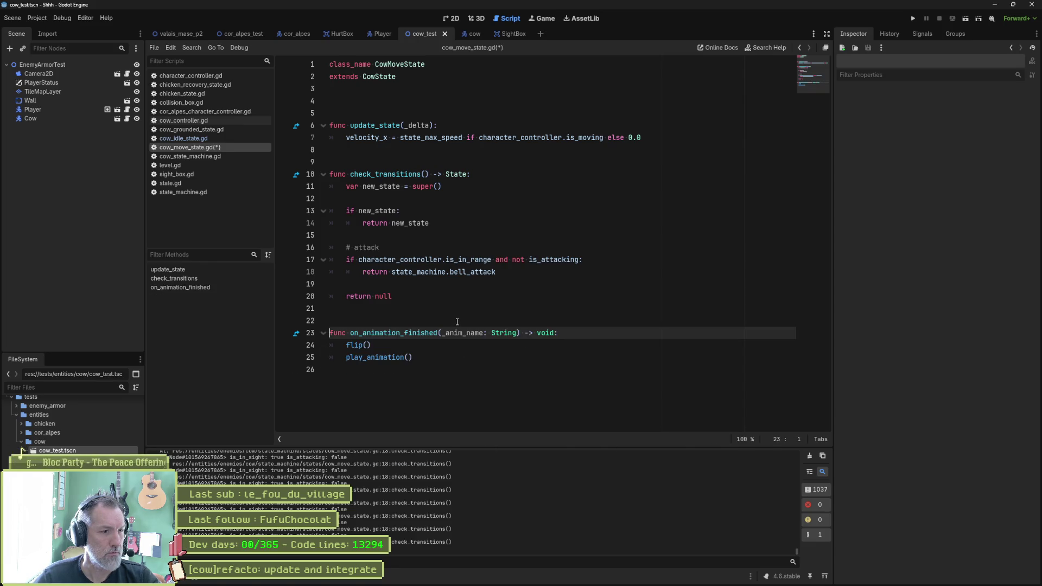
left_click(401, 115)
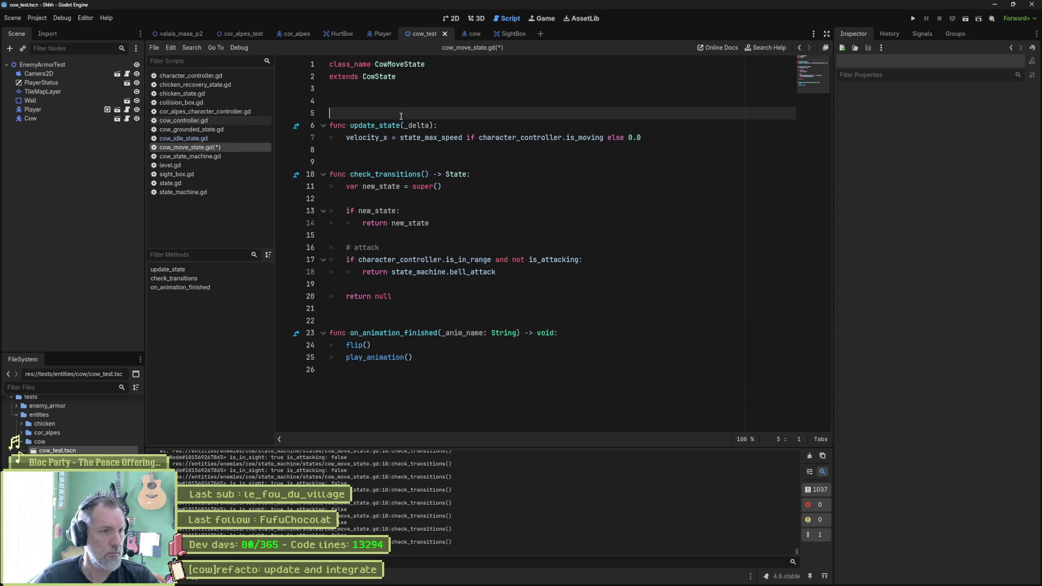
Step: Add a func enter_state() that calls super(), and save the script
key("Return")
key("Return")
key("Return")
key("Up")
key("Up")
type("fu")
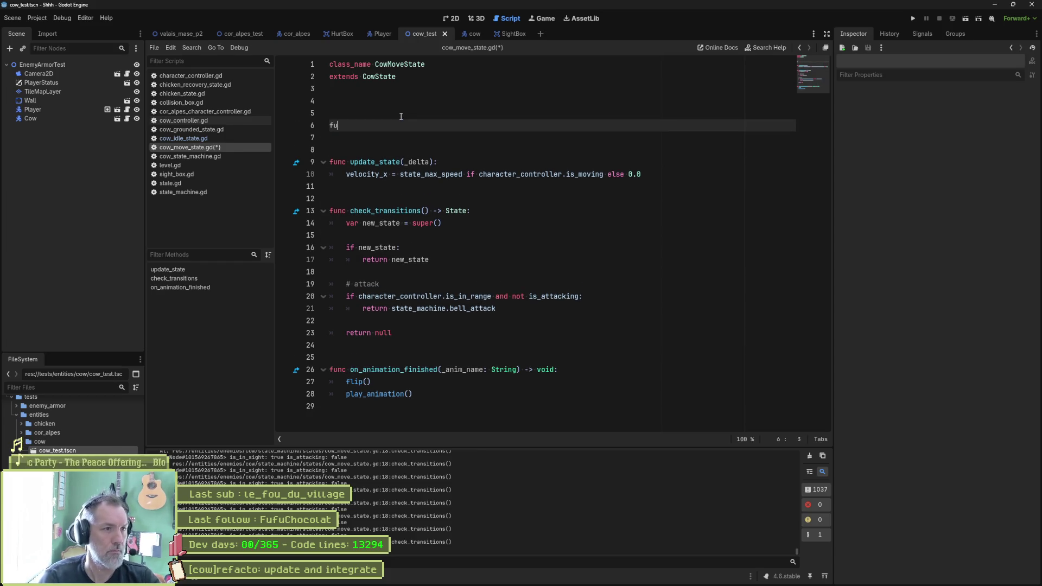
type("nc enter_state():")
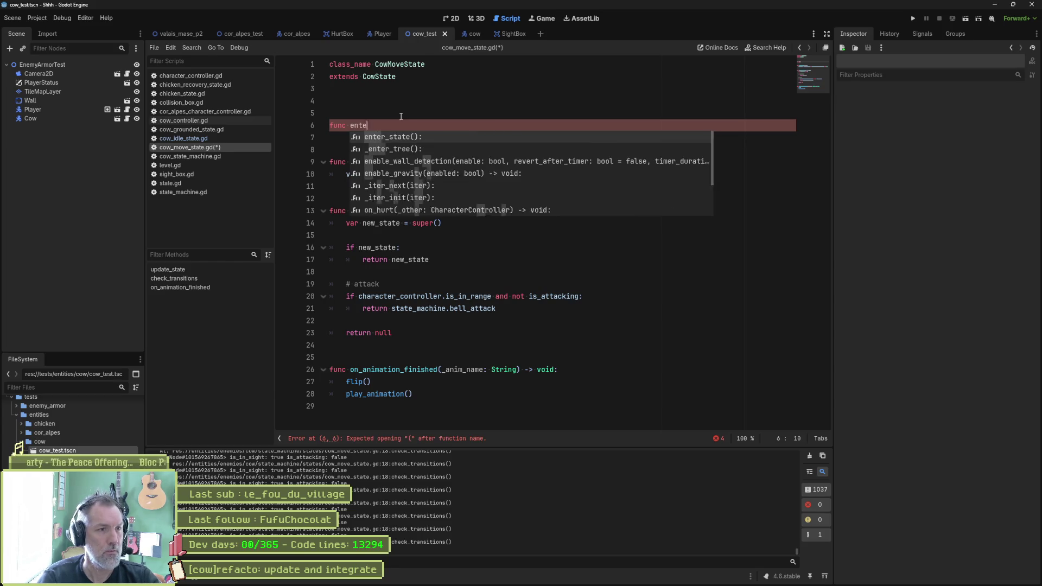
key("Return")
type("super()")
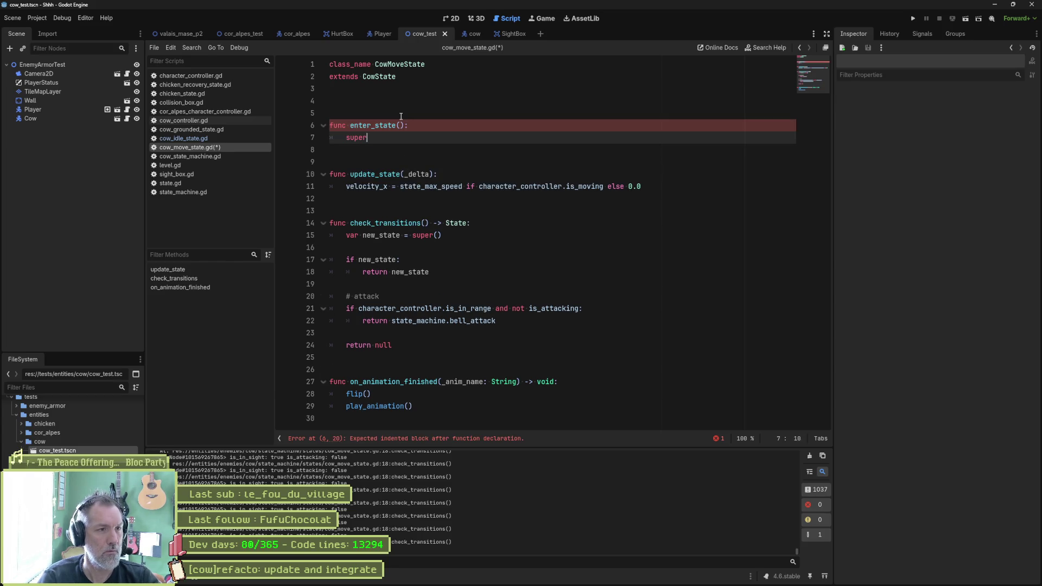
key("Return")
key("ctrl+s")
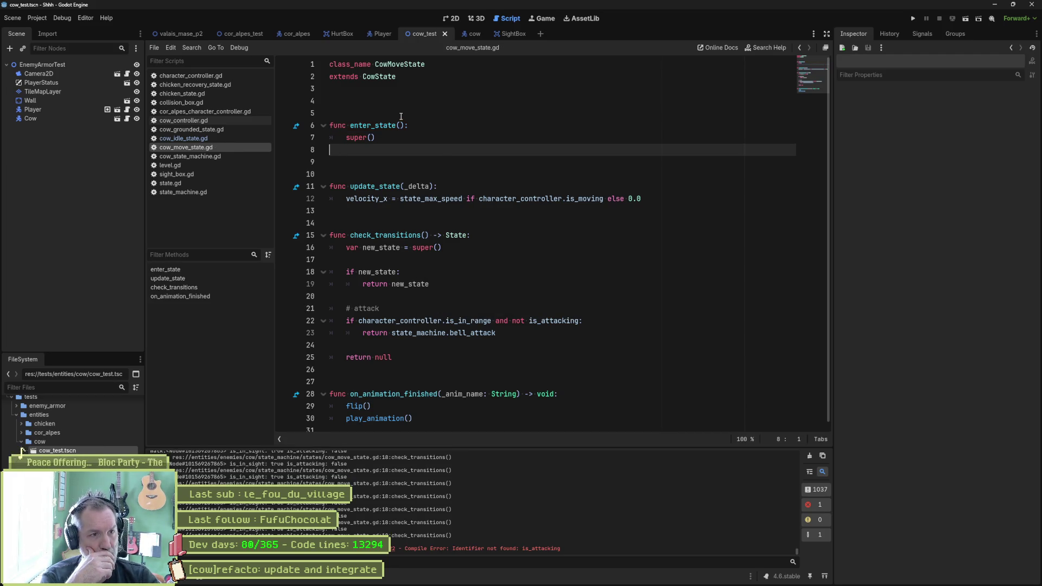
key("Tab")
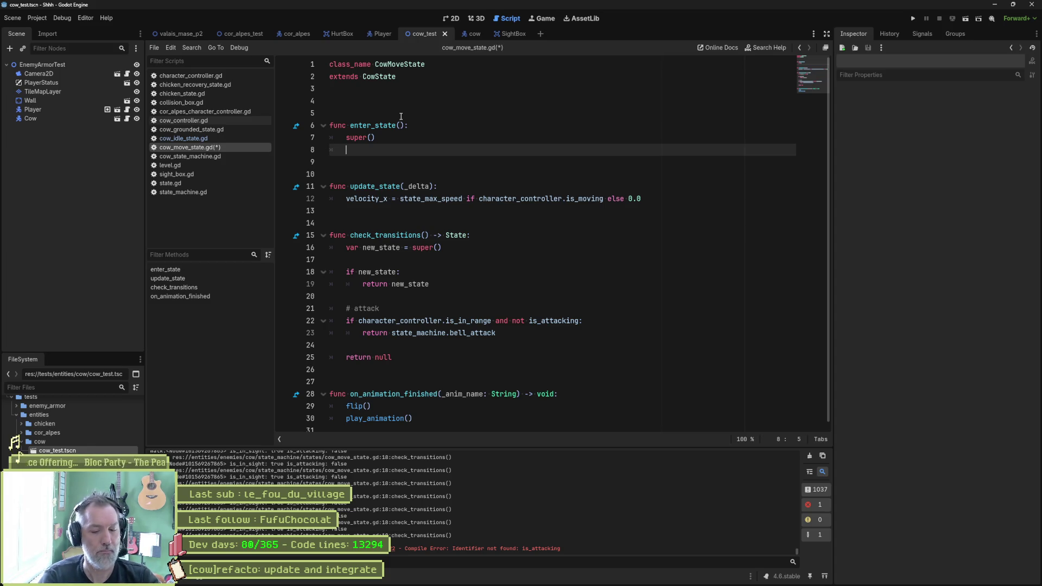
Step: Declare var direction := 1.0 above the enter_state function
left_click(401, 116)
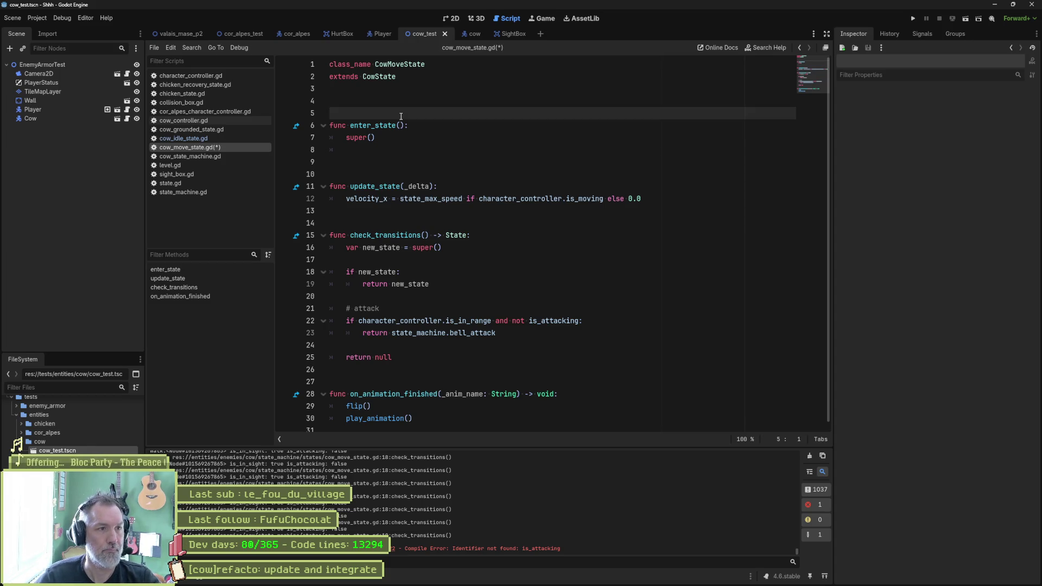
key("Return")
key("Return")
key("Return")
key("Up")
key("Up")
type("var ")
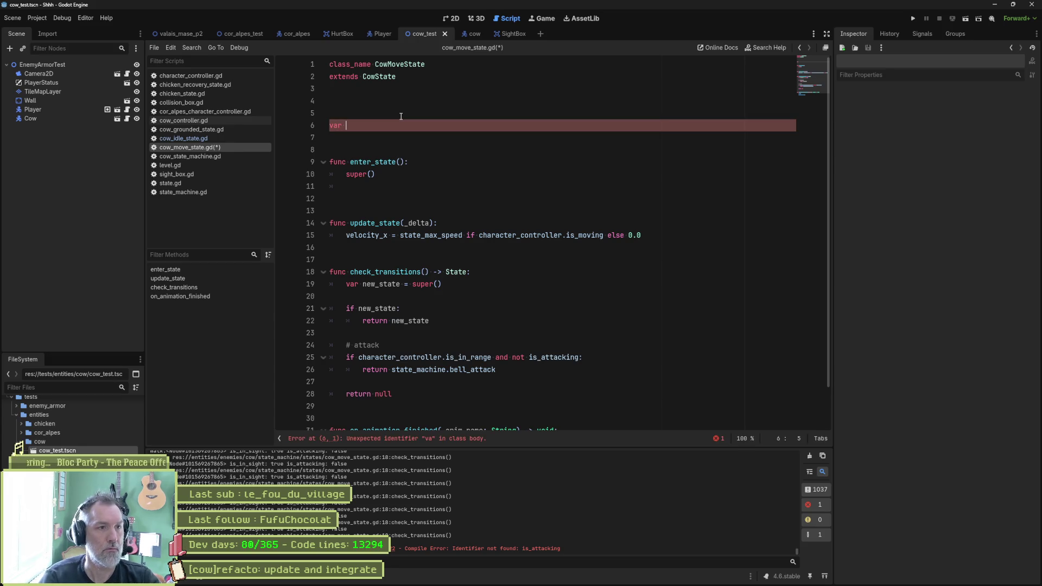
type("direction = 1.0")
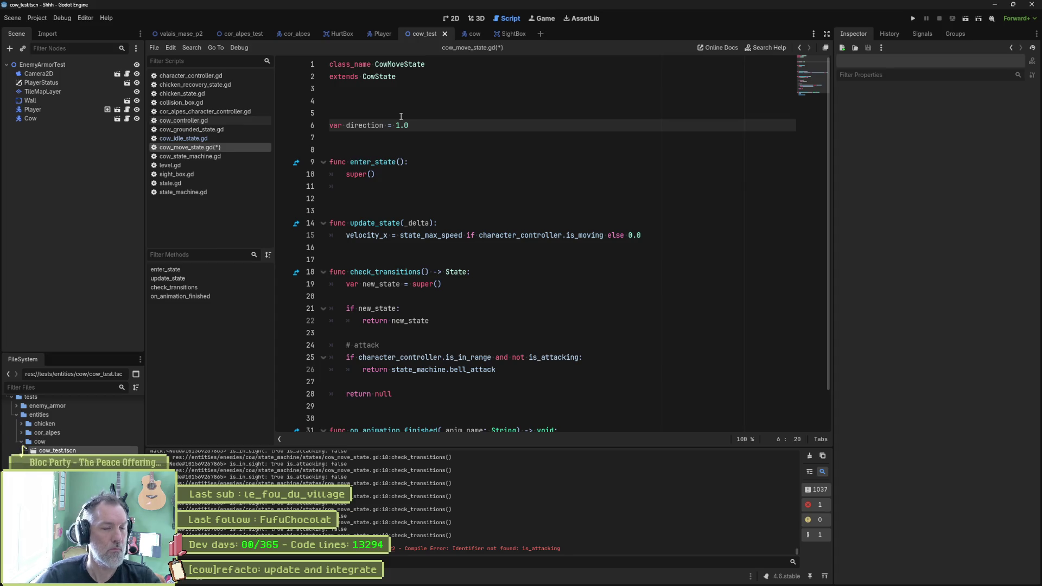
key("Left")
key("Left")
type(":")
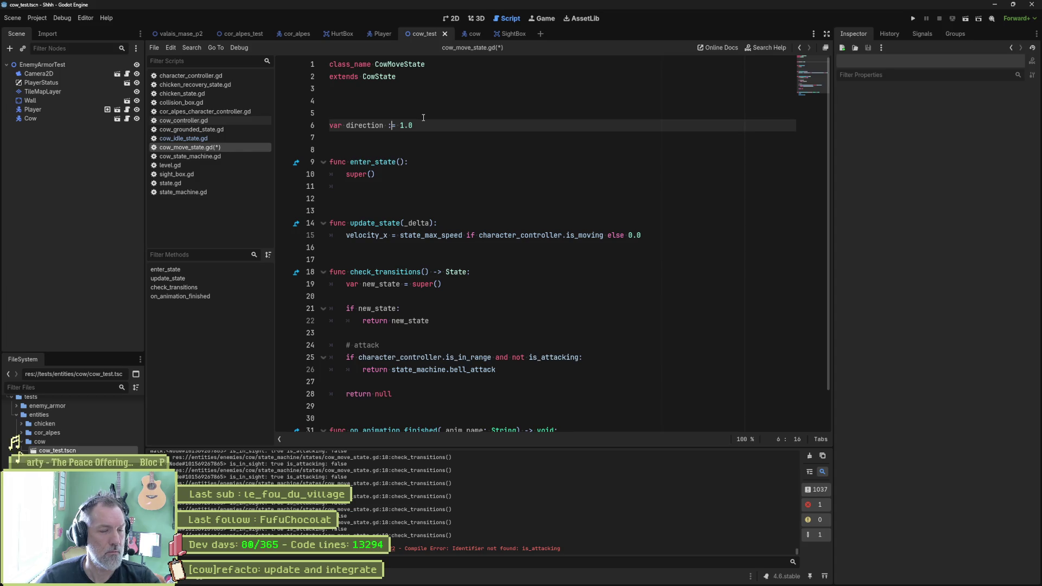
left_click(432, 148)
key("Return")
Step: In enter_state, add 'if GameManager.player.global_position.x < character_controller.global_position.x:'
key("Down")
key("Down")
key("Down")
key("End")
type("if ")
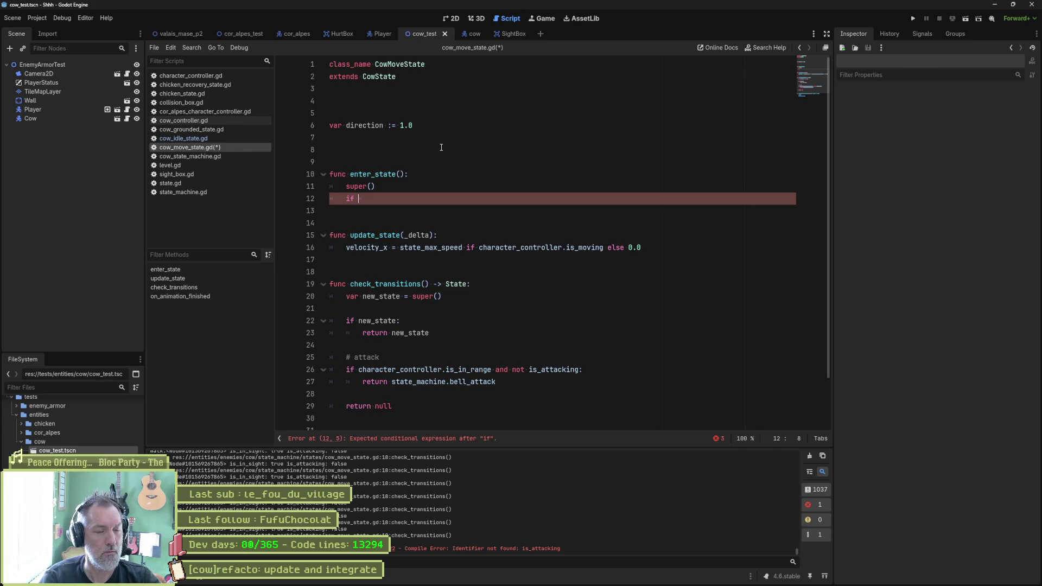
type("game")
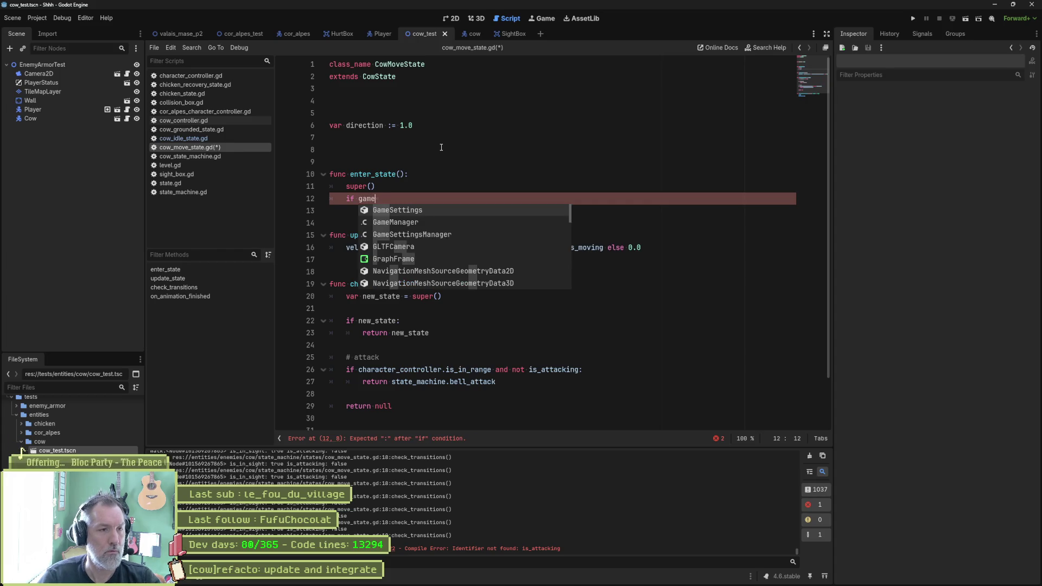
key("Down")
key("Return")
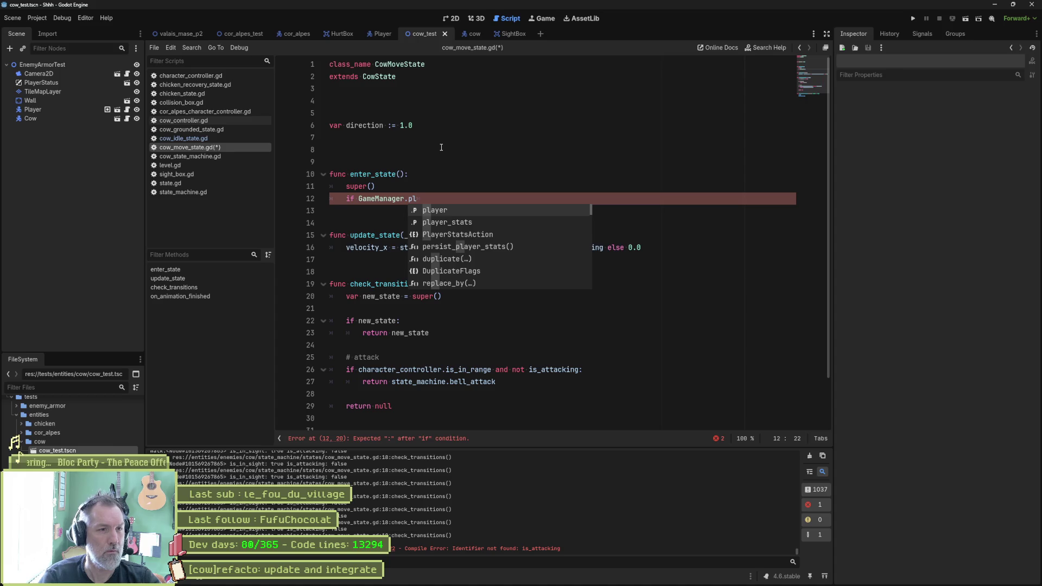
key("Return")
type(".glo")
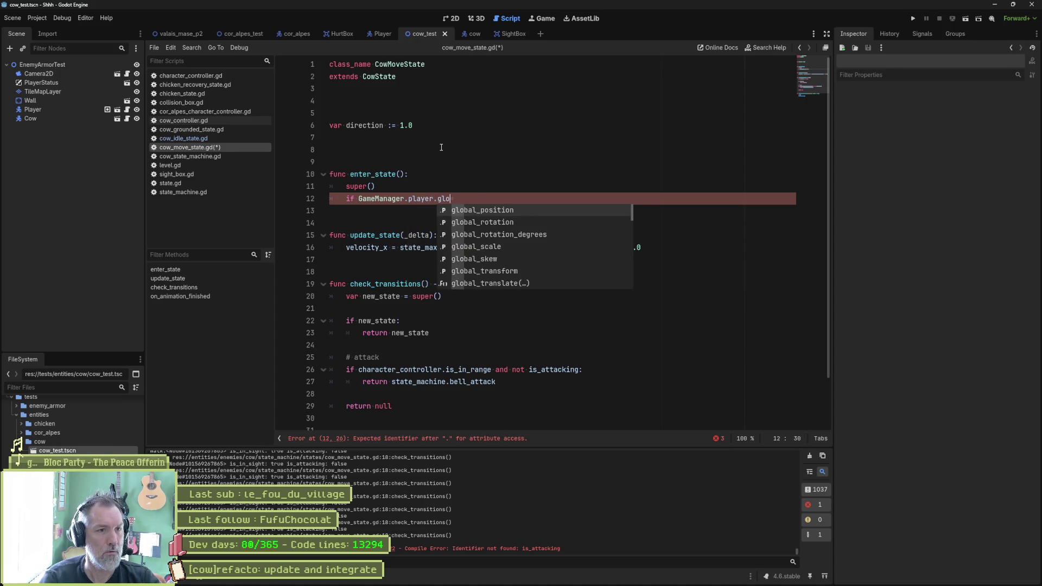
key("Return")
type(".x")
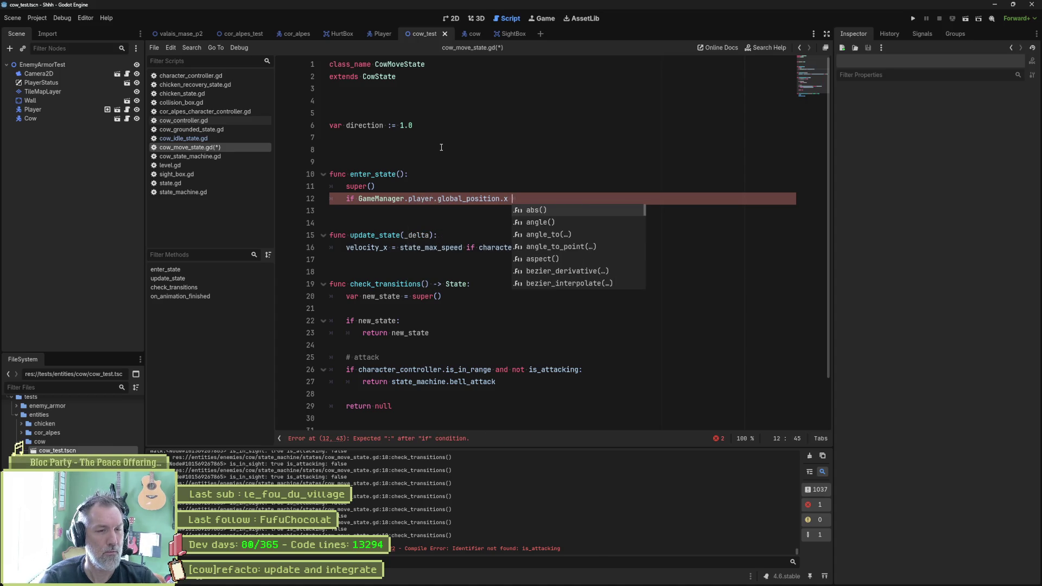
type(" < Glob")
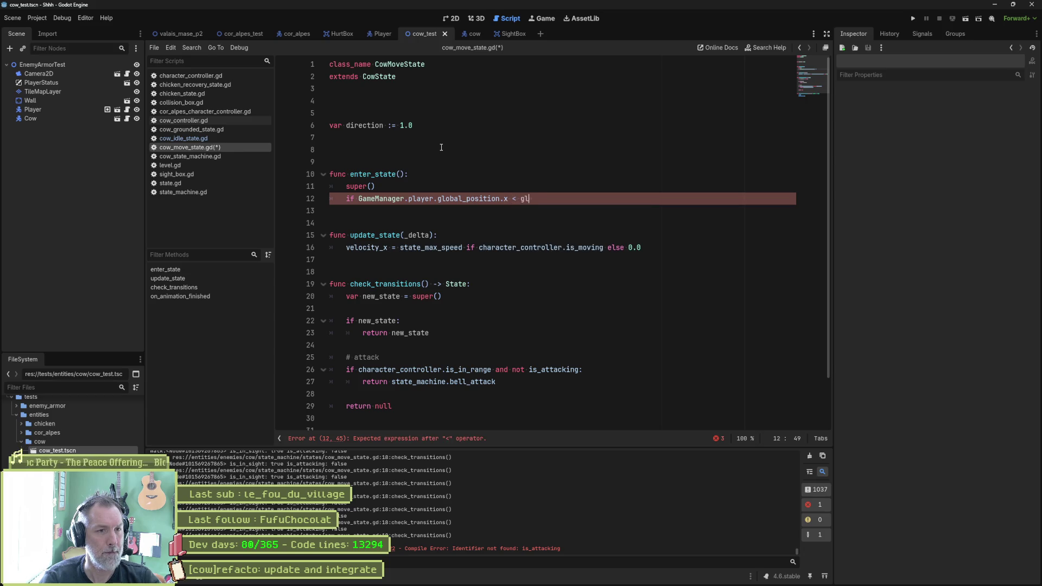
key("BackSpace")
key("BackSpace")
key("BackSpace")
type("cha")
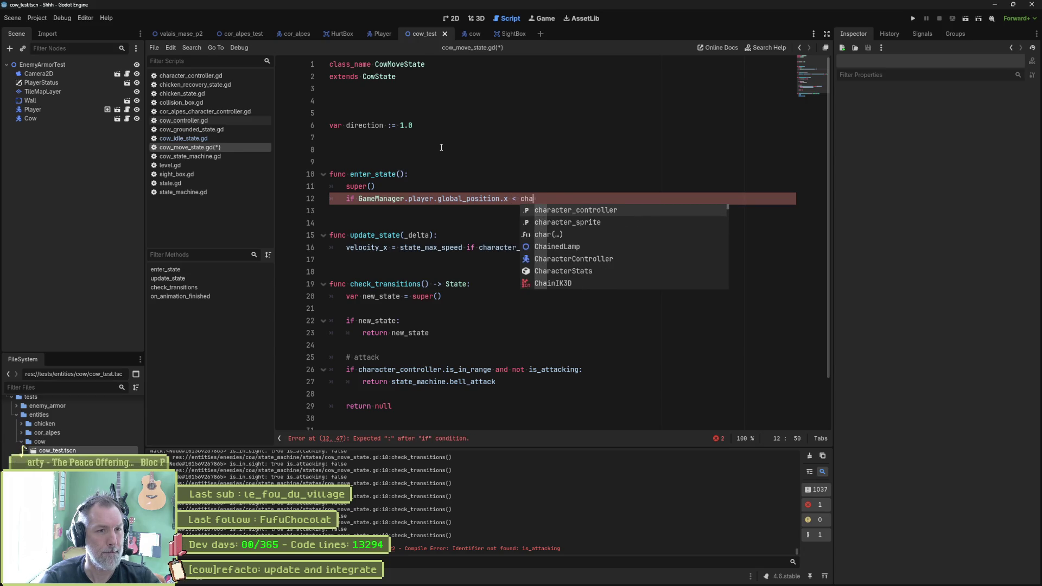
key("Return")
type(".glo")
key("Return")
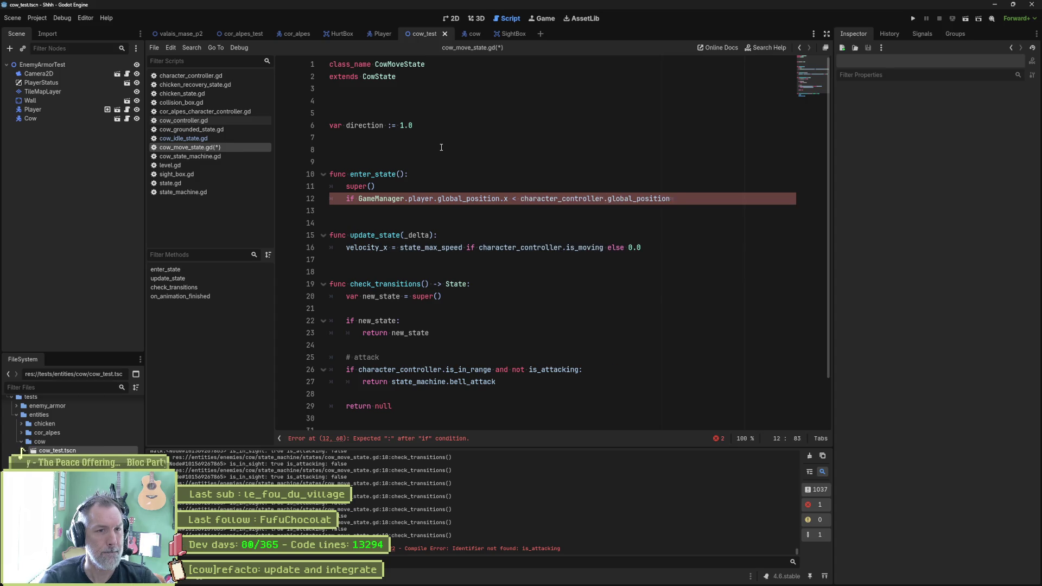
type(".x:")
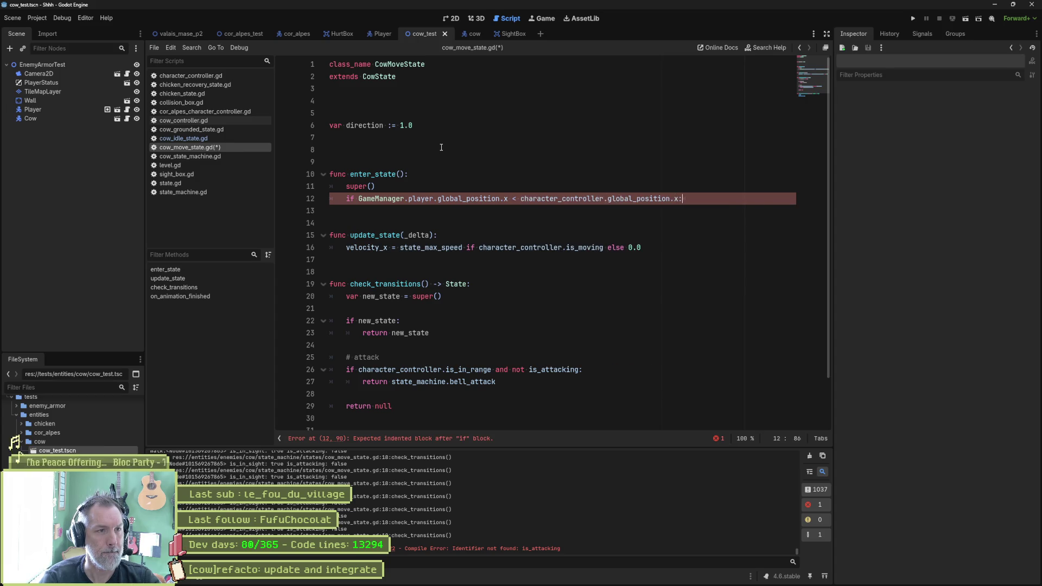
Step: Set direction = -1.0 in that branch, multiply velocity_x by direction, and run cow_test
key("Return")
type("direction ")
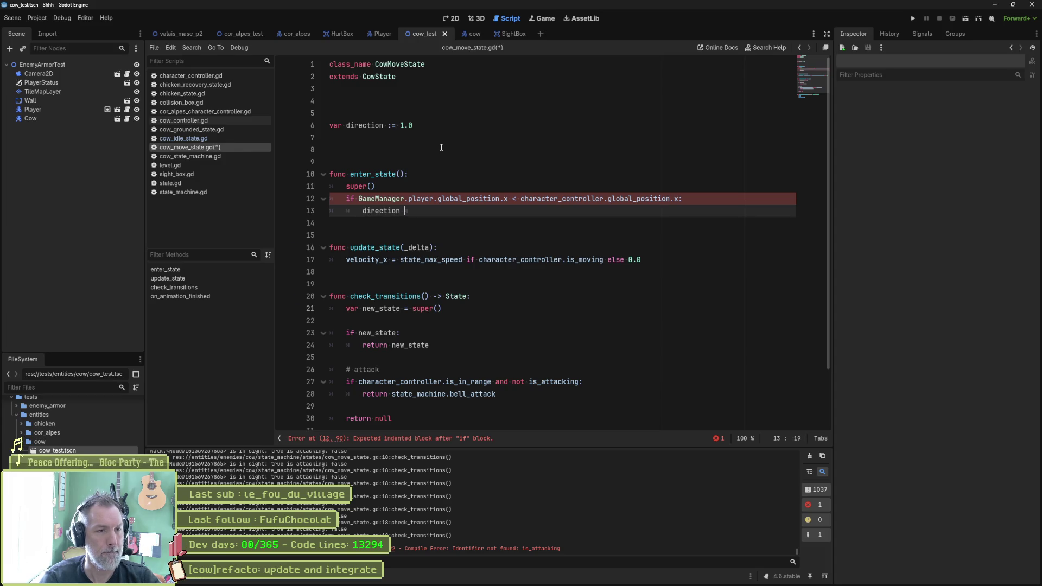
type("= -1.0")
double_click(382, 212)
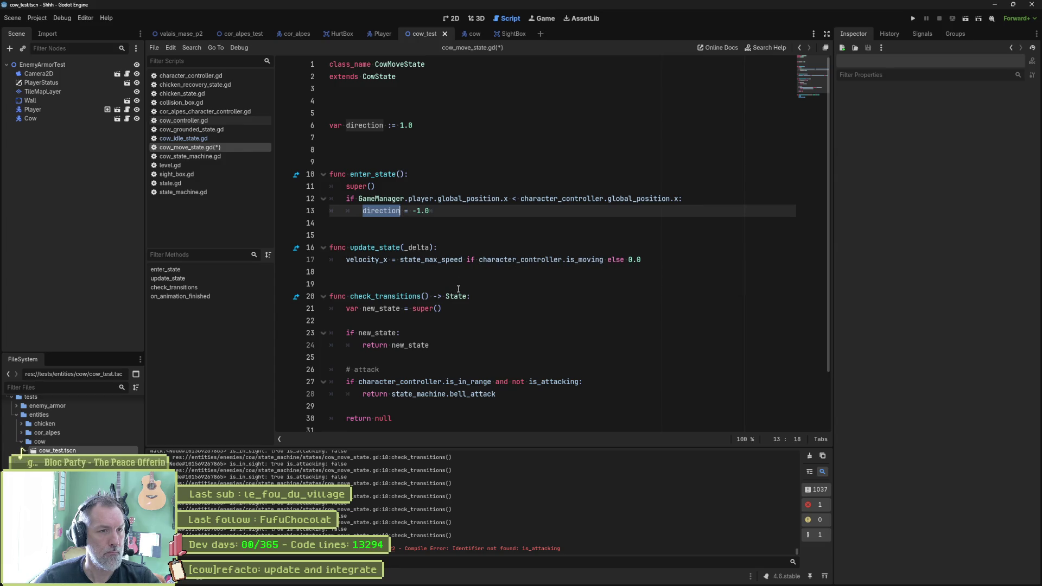
mouse_move(463, 262)
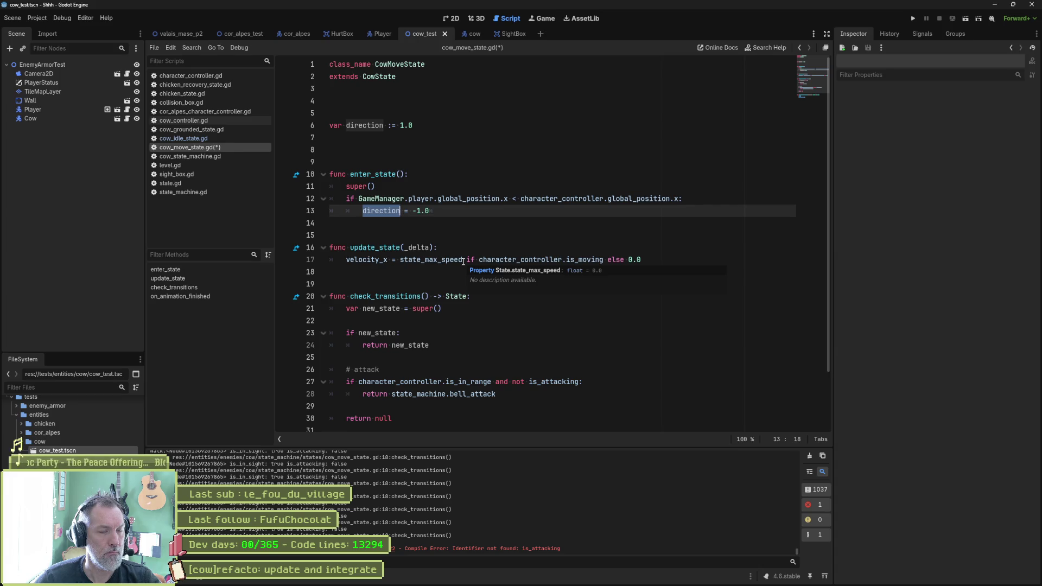
left_click(463, 261)
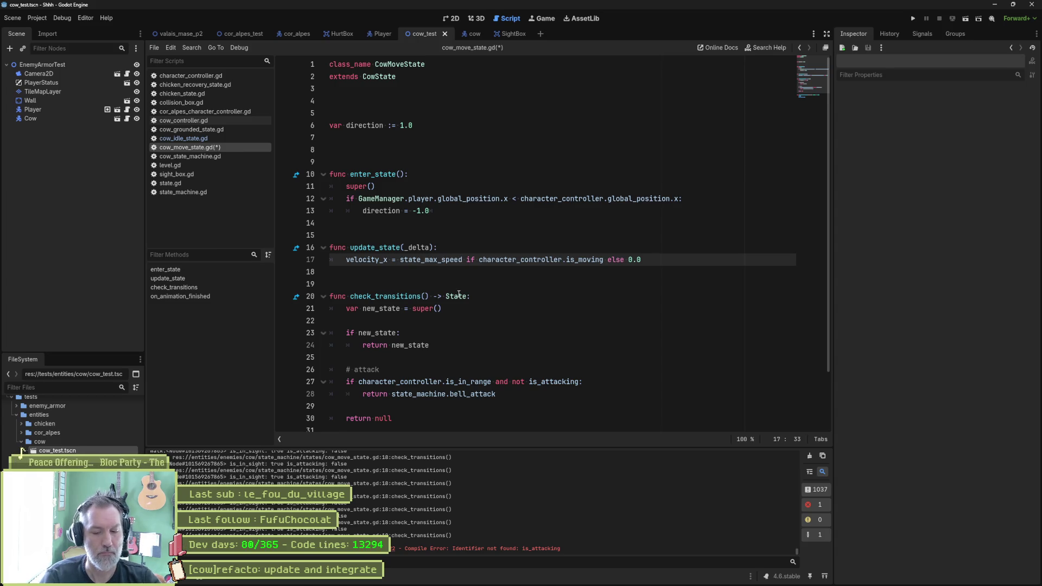
type("* direction")
key("F6")
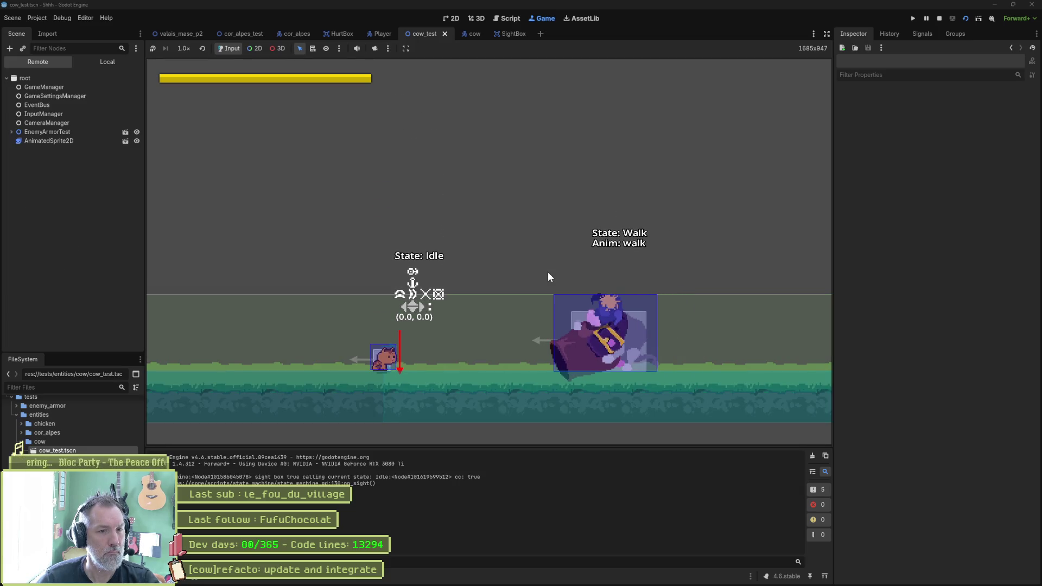
Step: Move and jump the player near the cow to confirm it walks left, then stop the game
key("Right")
key("space")
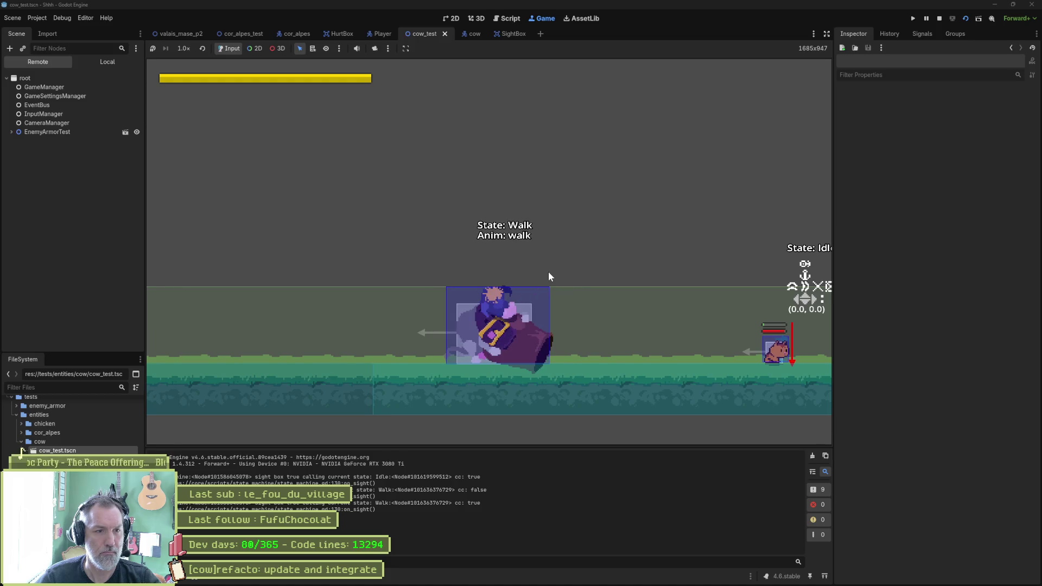
key("space")
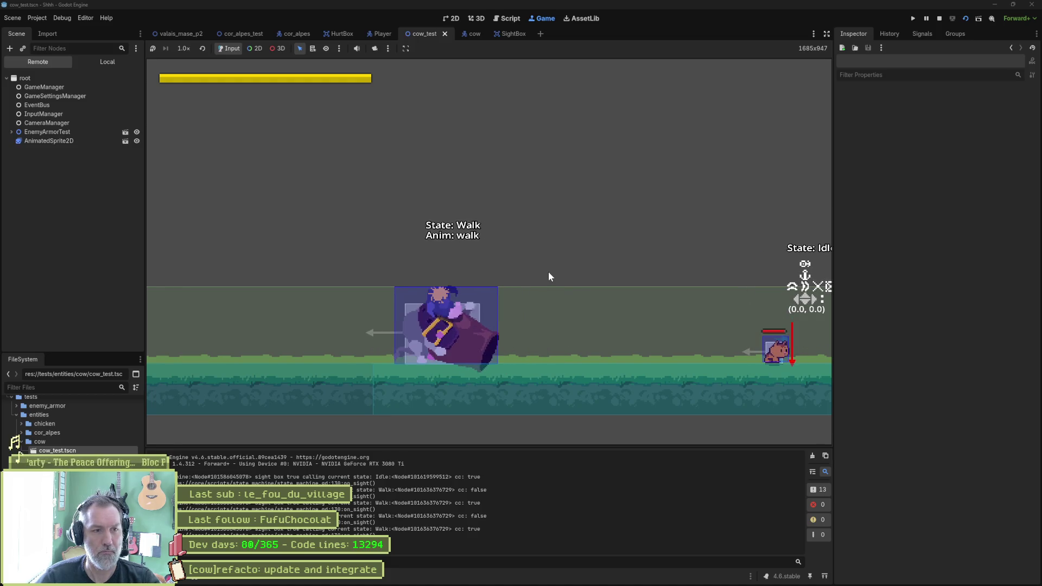
key("F8")
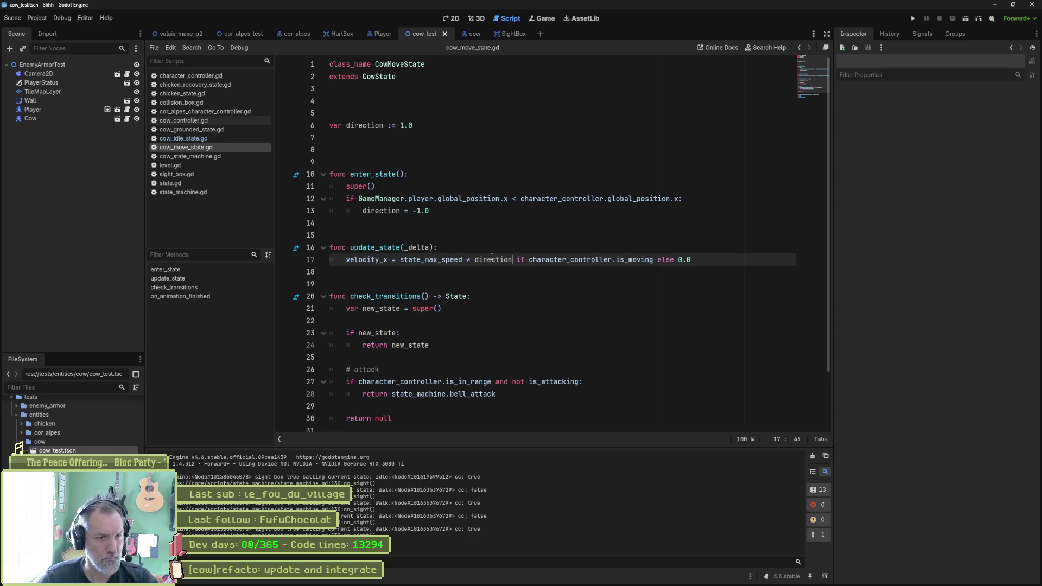
Step: Copy the GameManager direction check from enter_state to the top of update_state
mouse_move(491, 257)
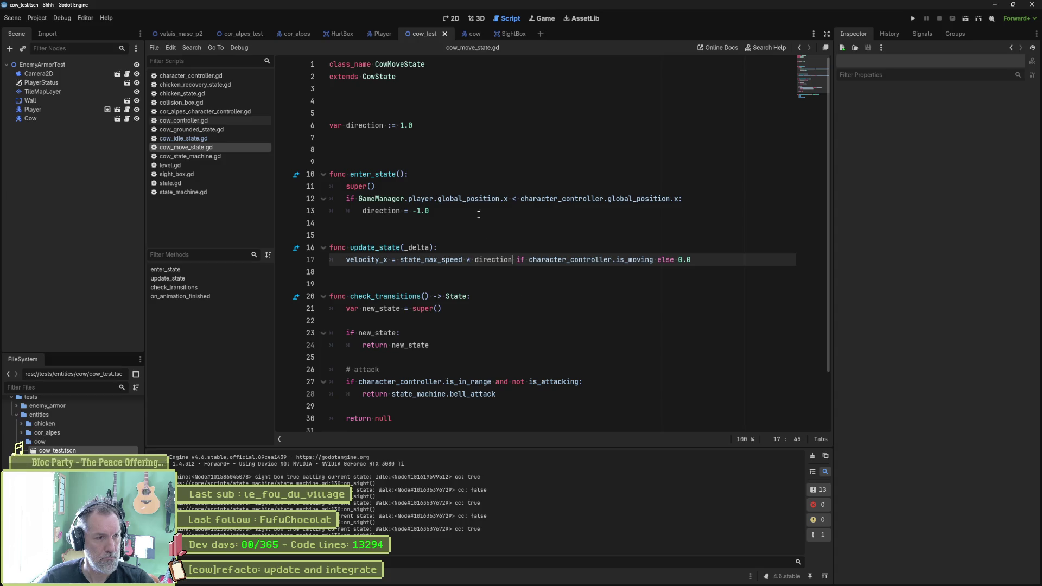
left_click_drag(685, 199, 687, 189)
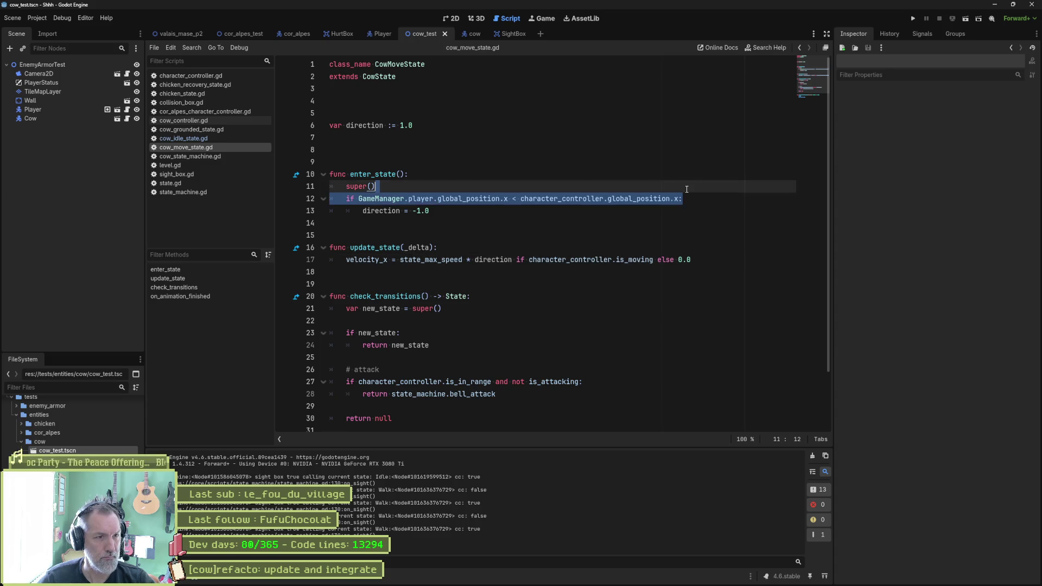
left_click_drag(432, 211, 376, 187)
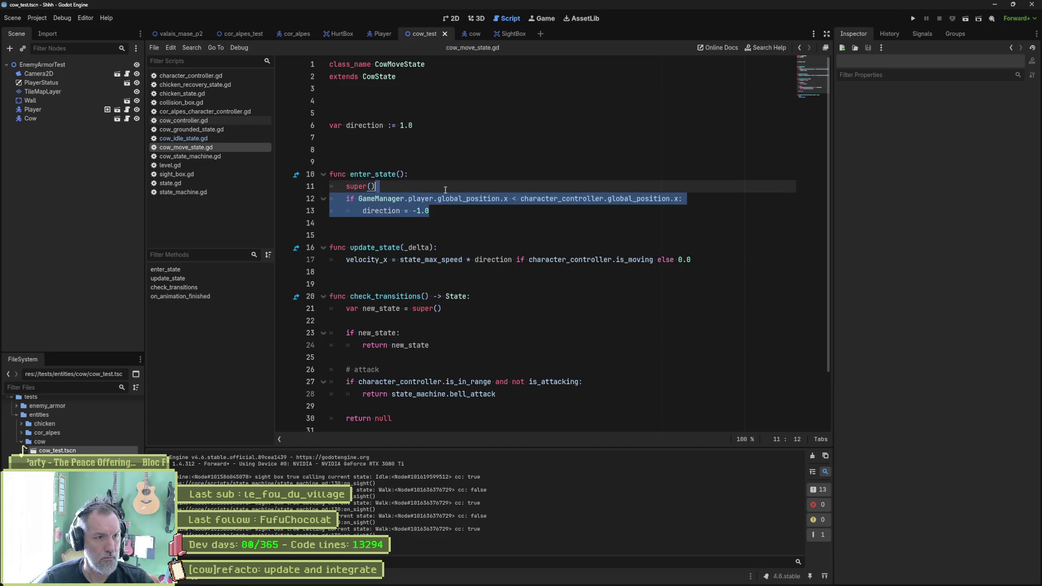
key("ctrl+c")
left_click(456, 247)
key("ctrl+v")
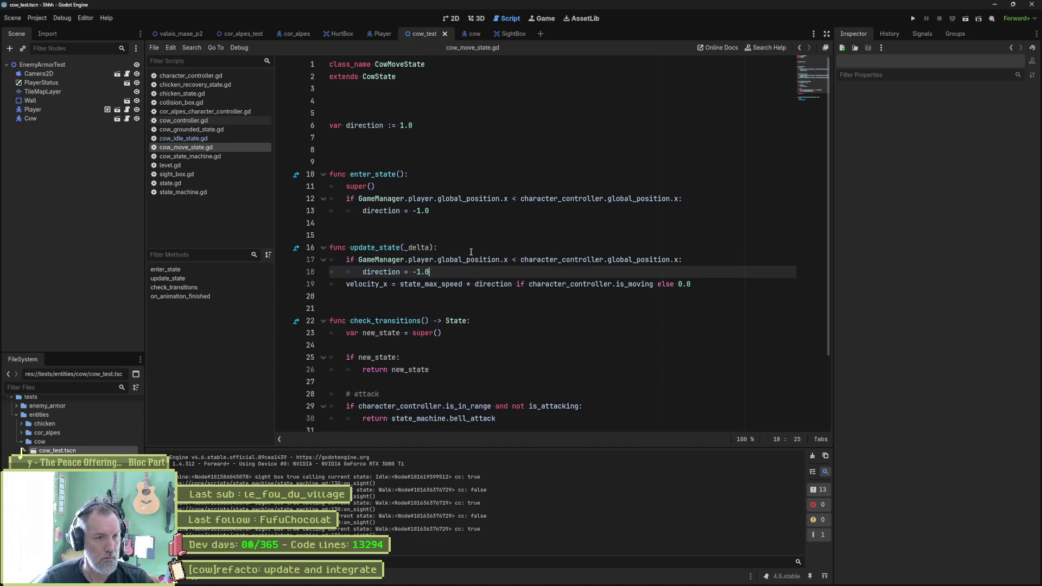
key("Return")
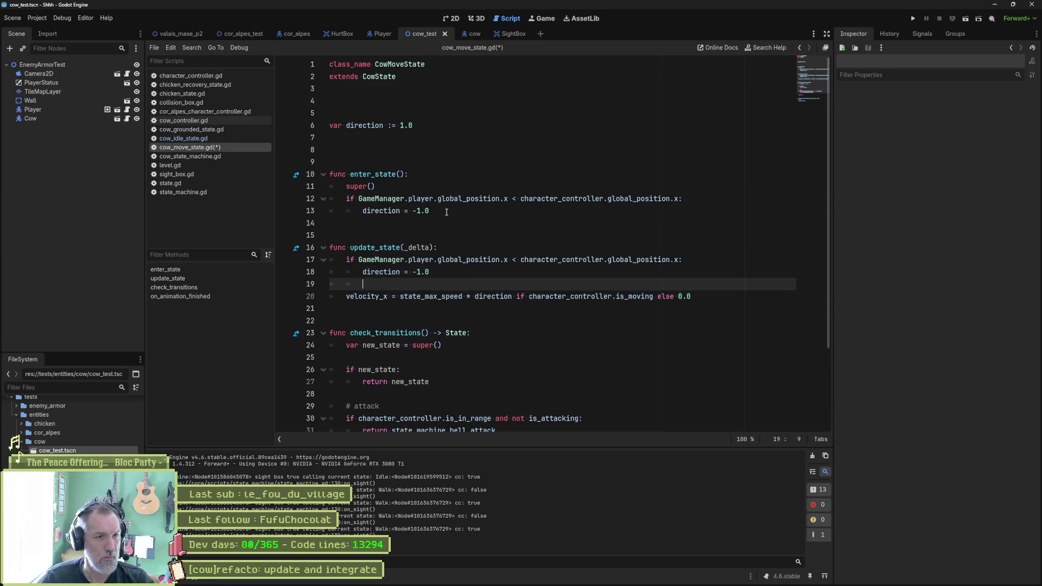
Step: Delete the old enter_state function and launch cow_test
left_click_drag(430, 211, 376, 187)
key("shift+Up")
key("shift+Up")
key("shift+Up")
key("BackSpace")
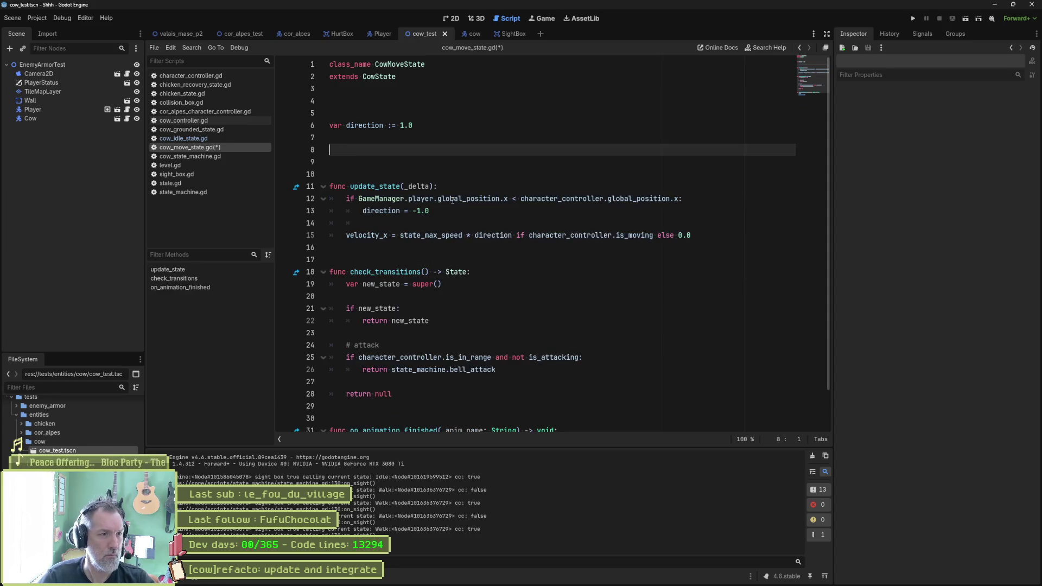
key("F6")
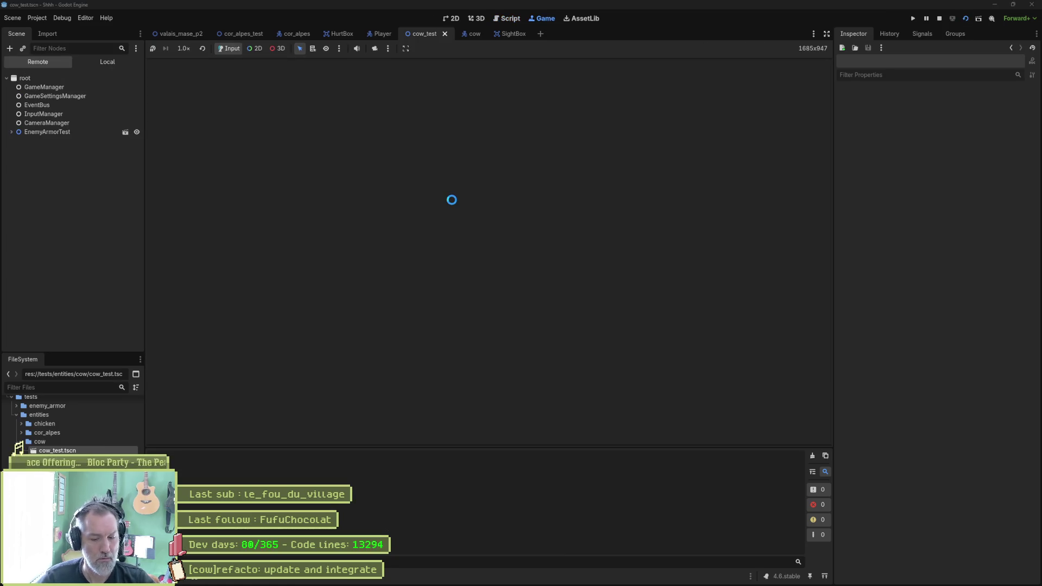
Step: Run, jump, dash and turn the player around the cow, then stop the game
key("Right")
key("space")
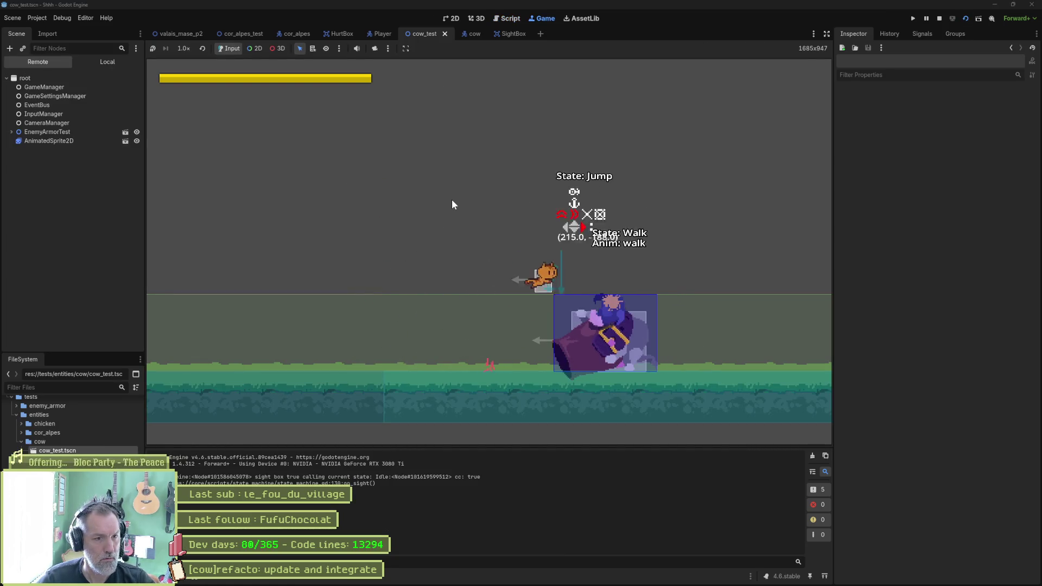
key("shift")
key("Left")
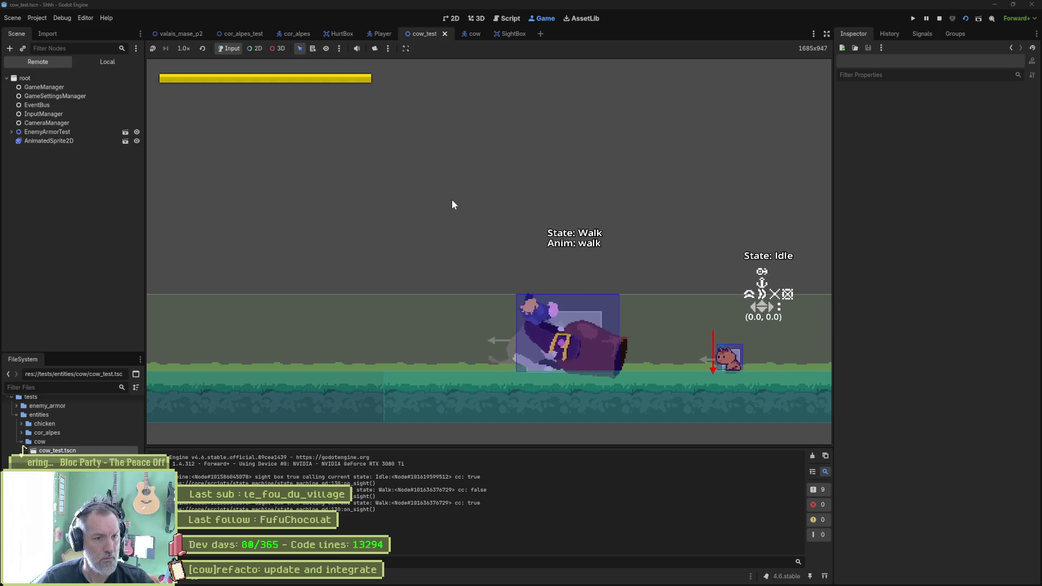
key("space")
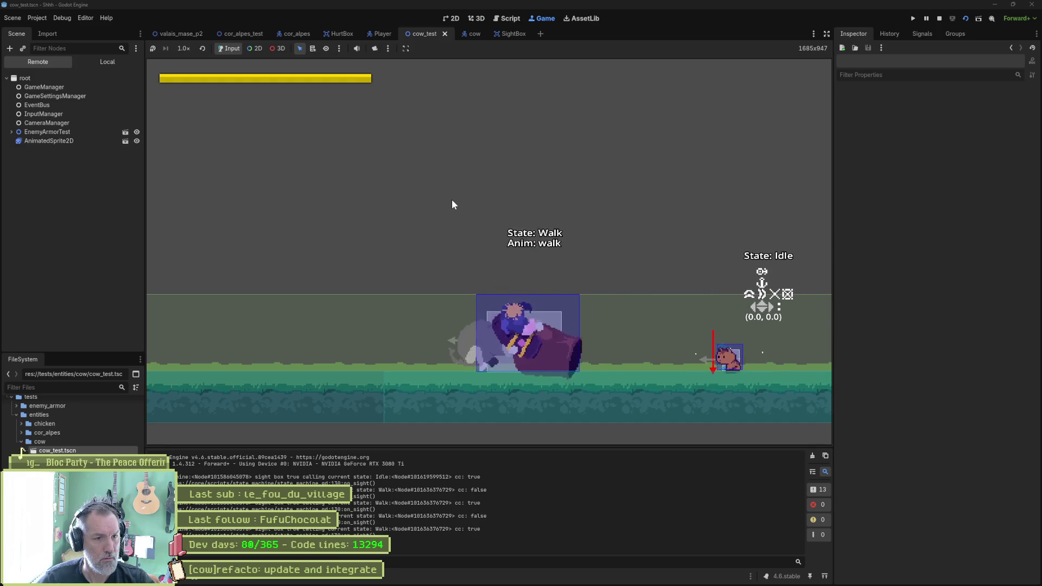
key("F8")
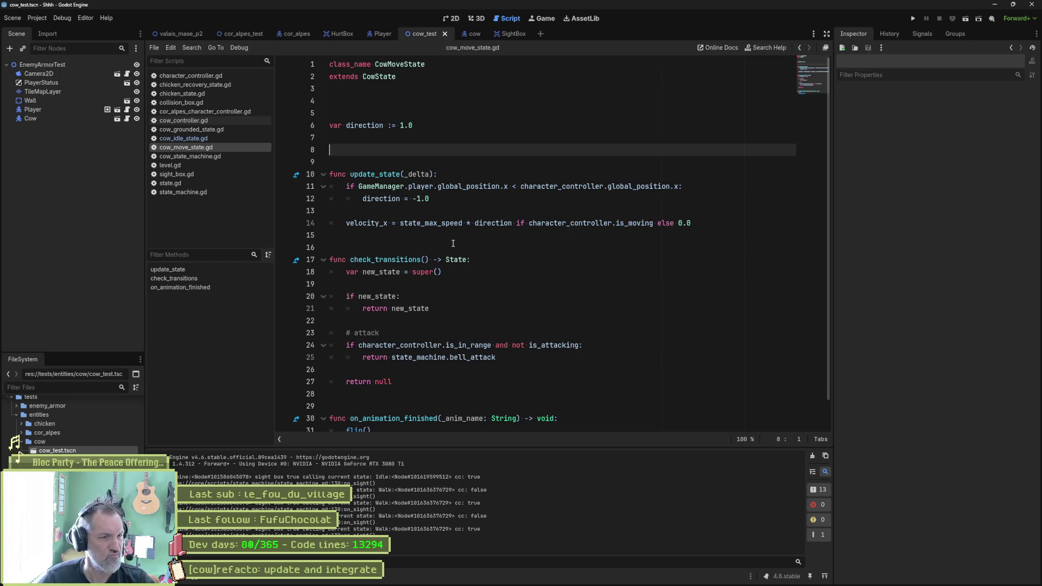
Step: Add an else branch setting direction = 1.0 in update_state, then run and stop cow_test
left_click(432, 200)
key("Return")
key("BackSpace")
type("else")
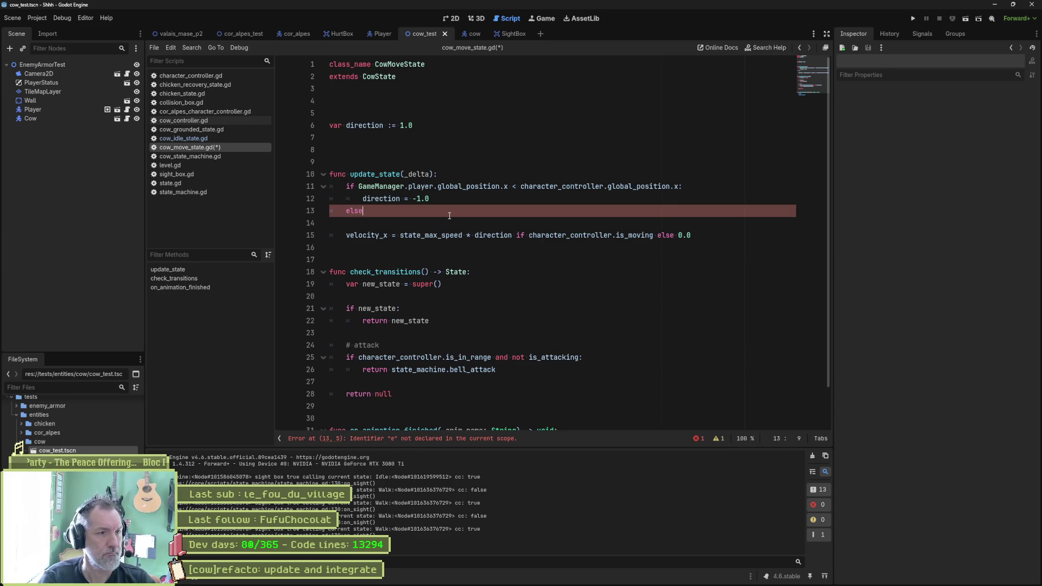
type(":")
left_click_drag(685, 188, 661, 202)
key("ctrl+c")
left_click(565, 209)
key("ctrl+v")
key("F6")
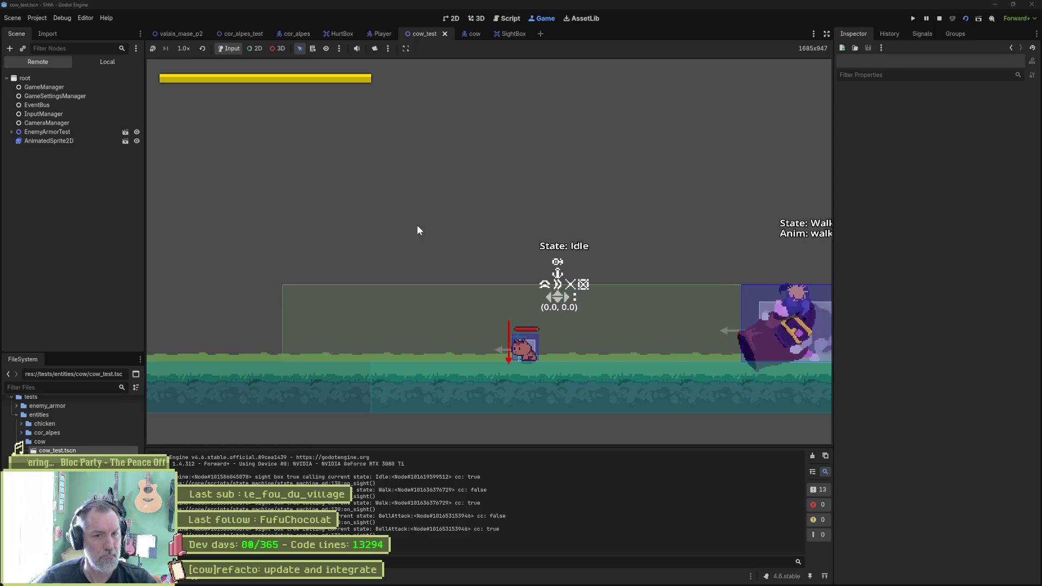
key("F8")
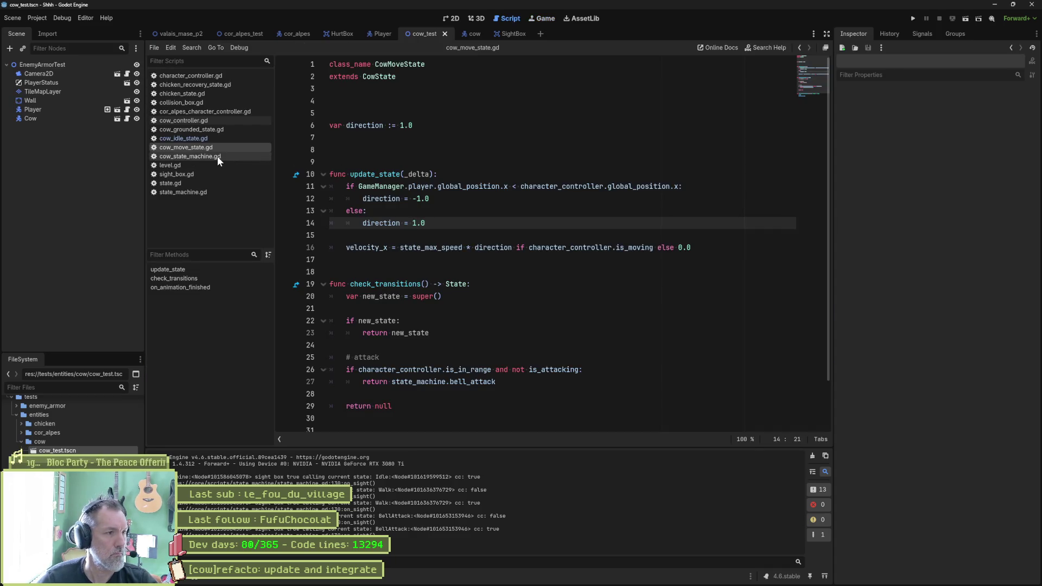
Step: Add 'velocity_x = 0.0' at the end of BellAttack's enter_state and save the script
left_click(475, 34)
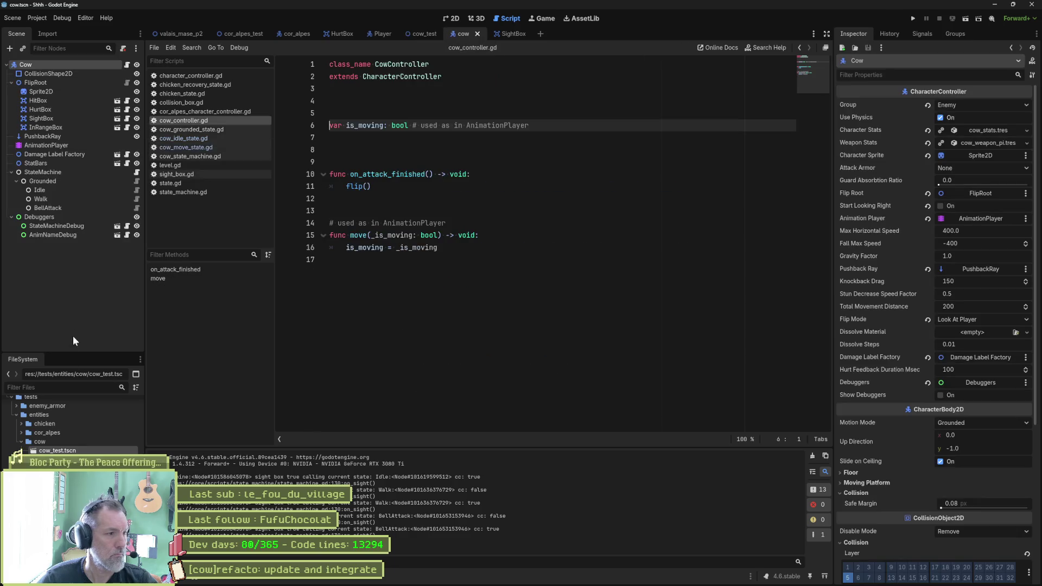
left_click(136, 207)
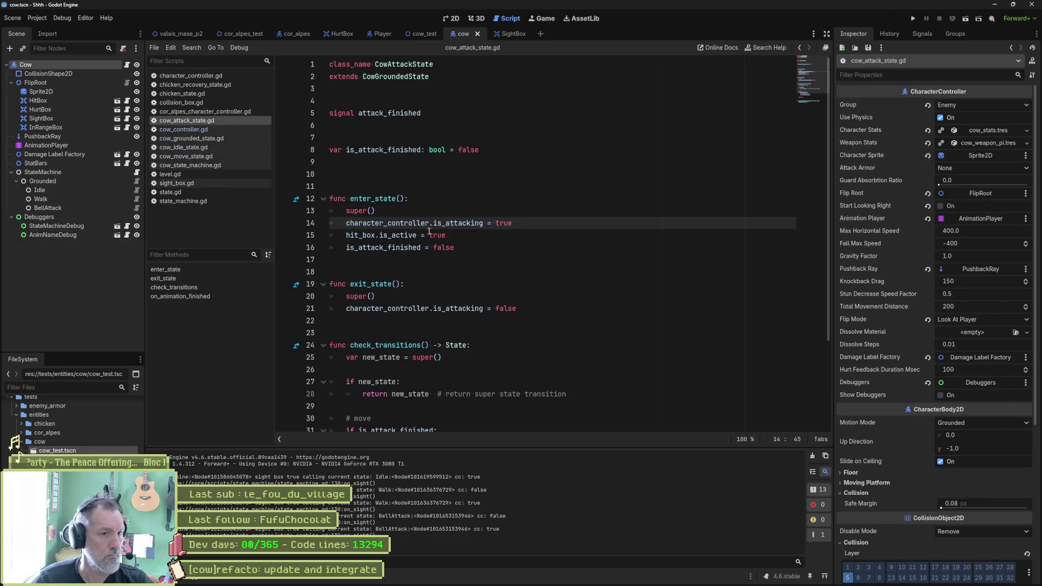
left_click(482, 247)
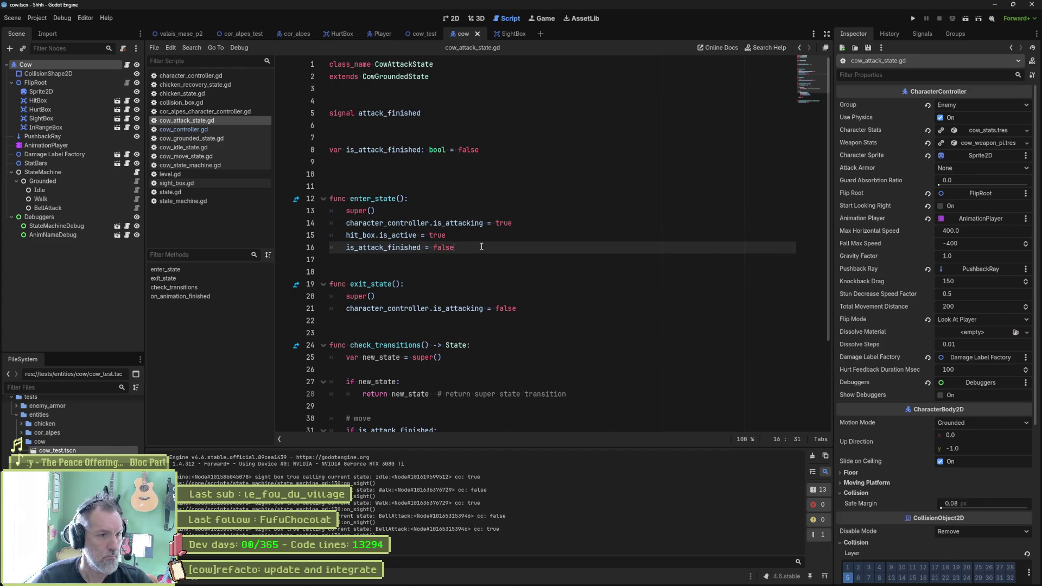
key("Return")
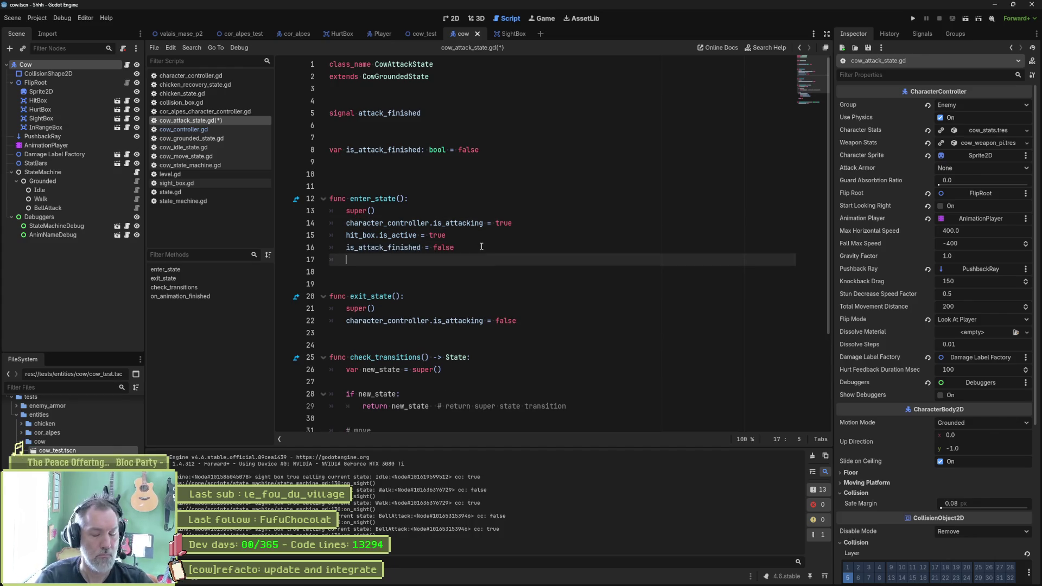
type("velocity_x")
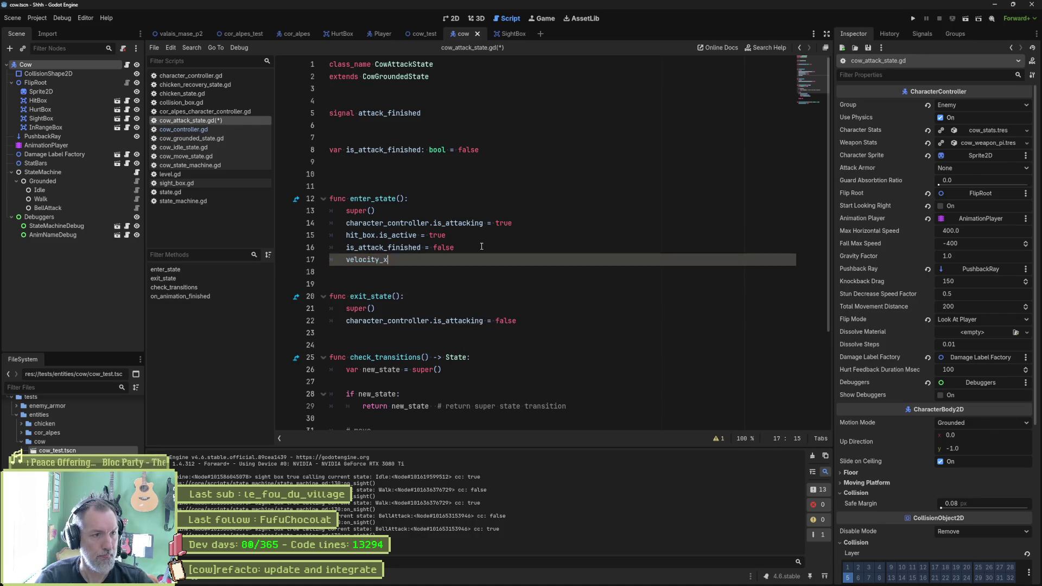
type(" = 0.0")
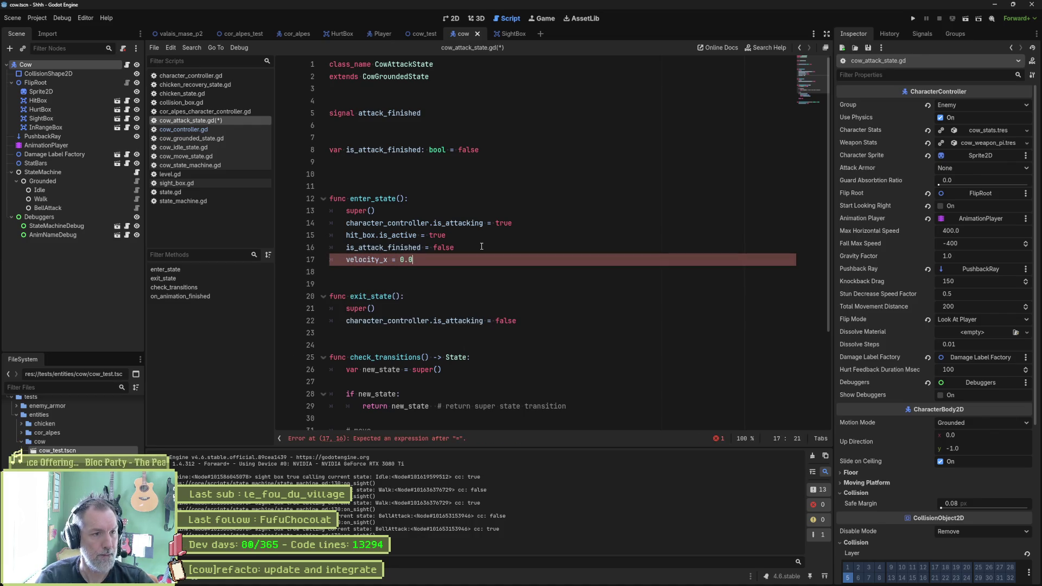
key("ctrl+s")
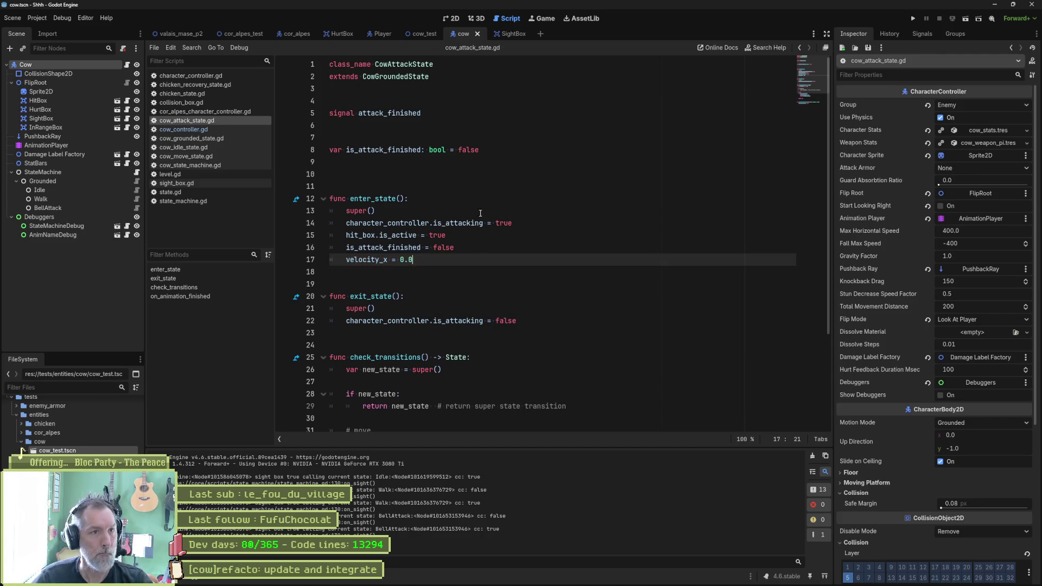
Step: Run cow_test, dash the player left toward the cow, then stop
left_click(423, 35)
key("F6")
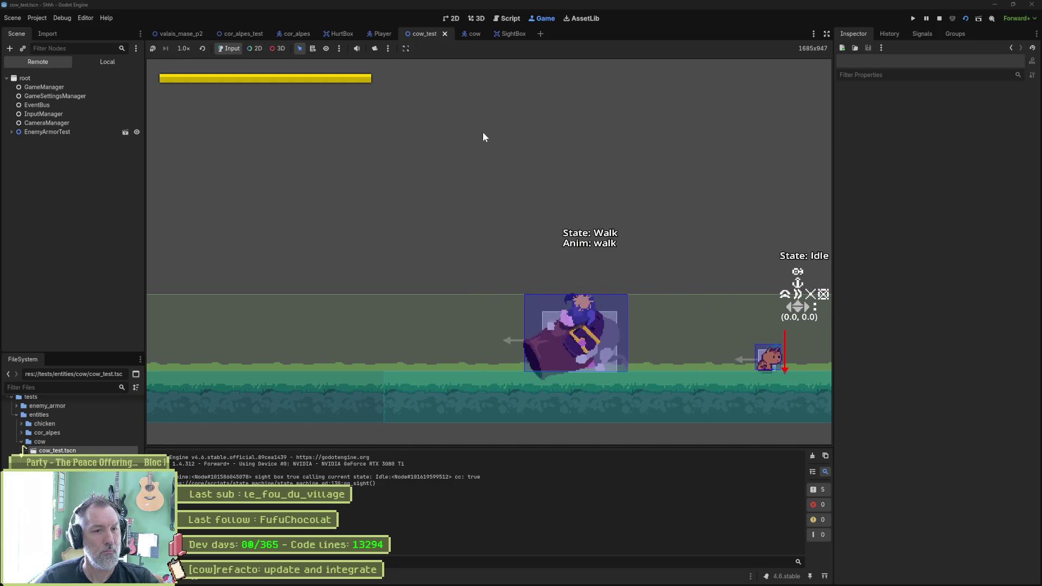
key("Left")
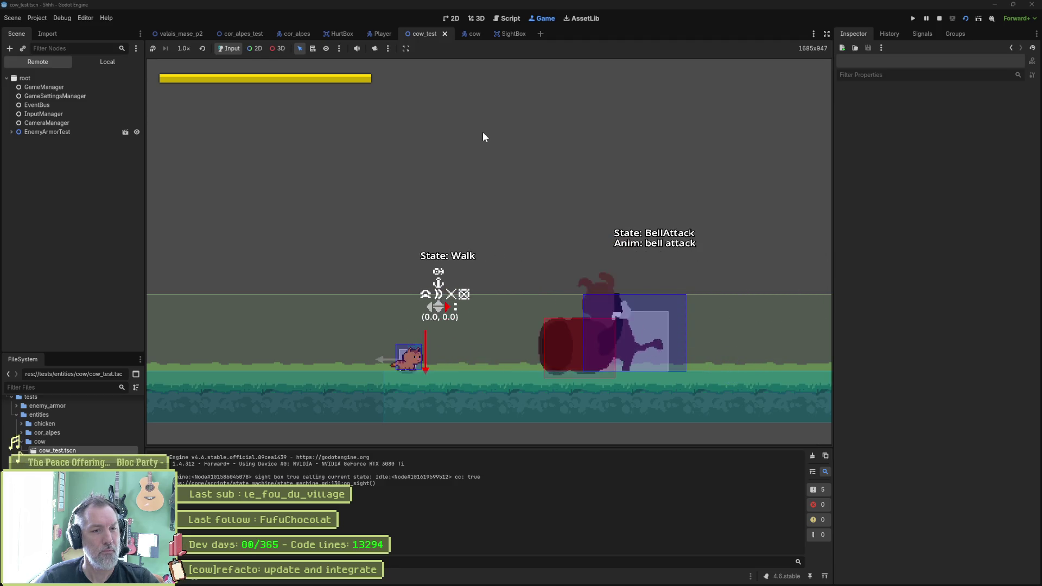
key("F8")
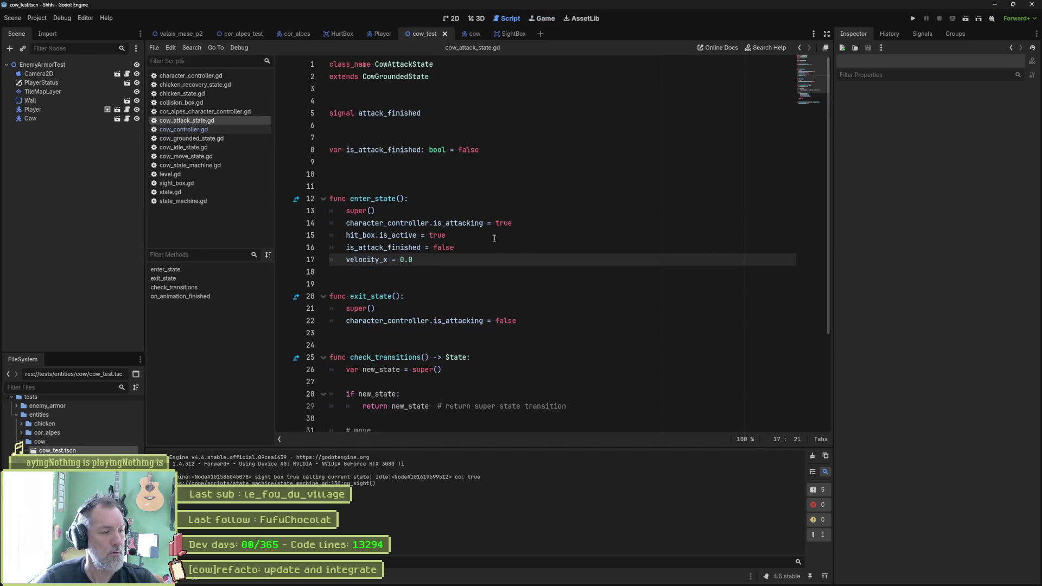
Step: Run and stop cow_test, then review cow_move_state.gd and the cow's controller script
key("F6")
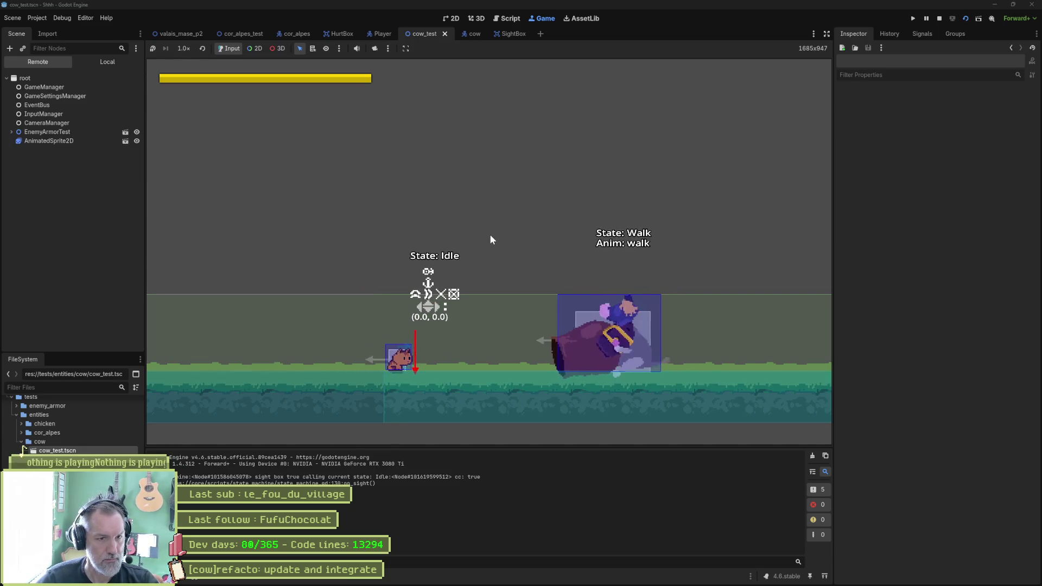
key("F8")
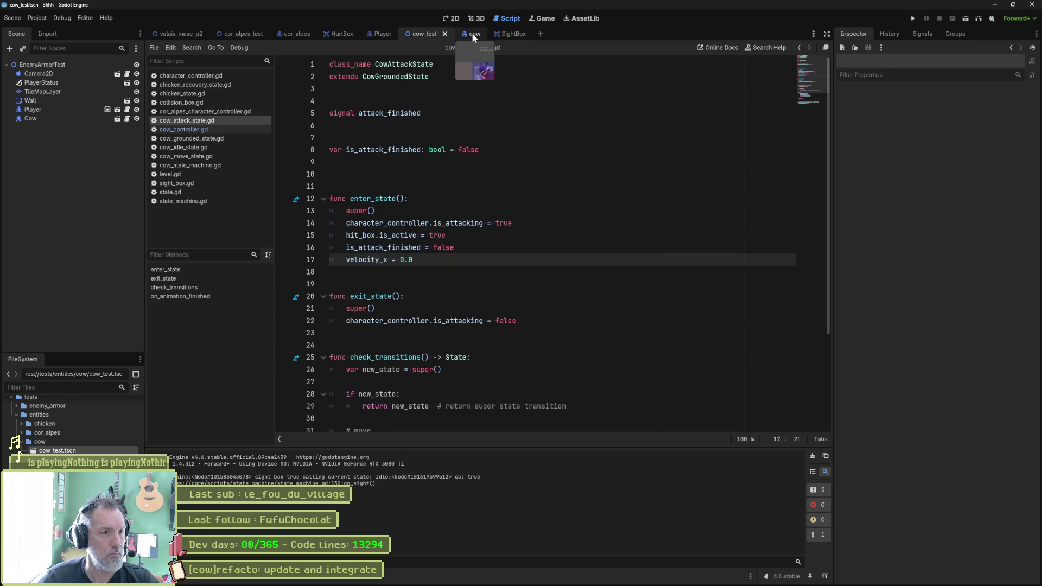
left_click(265, 156)
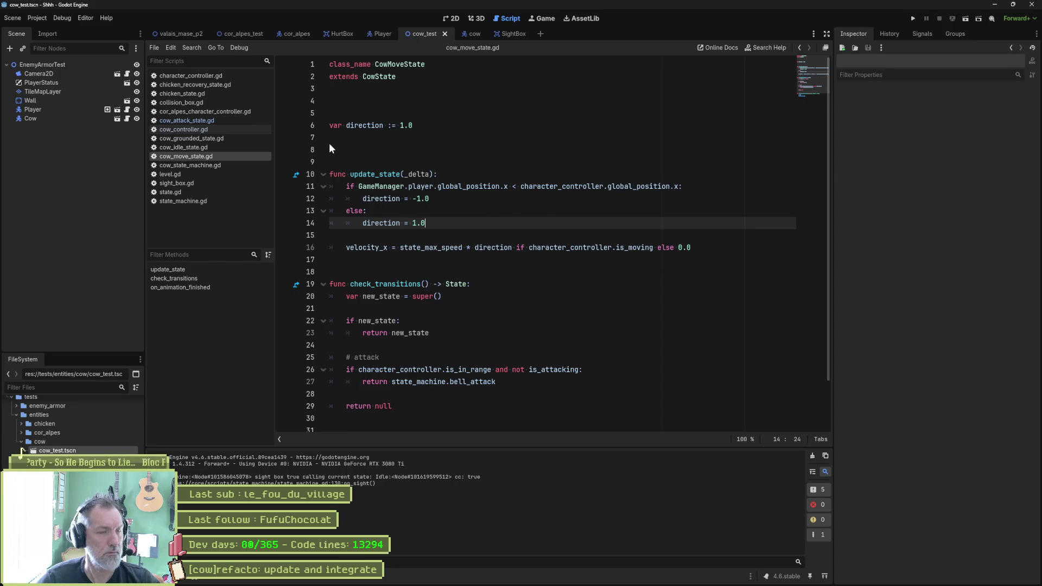
left_click(465, 34)
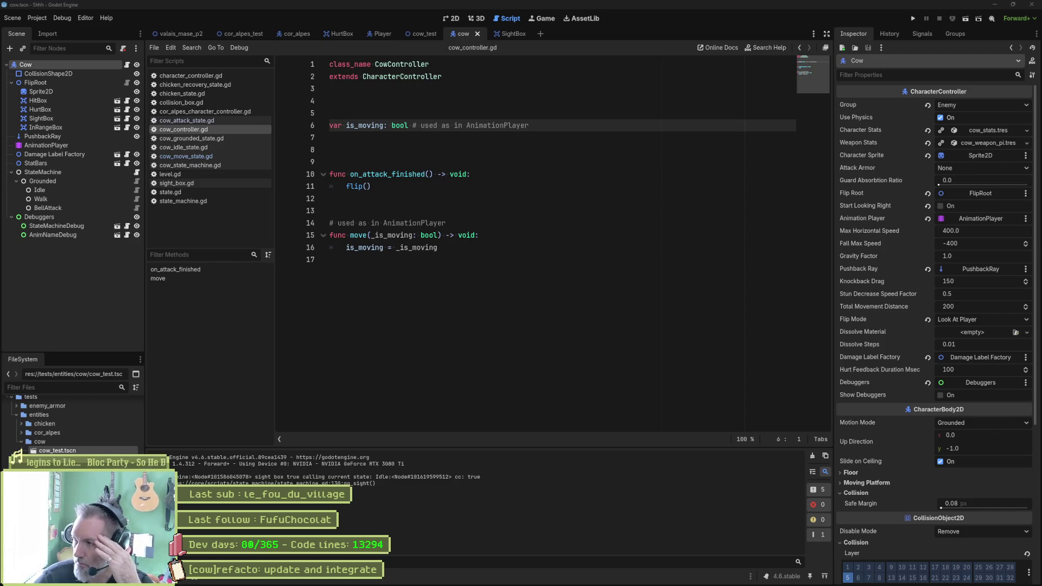
left_click(663, 370)
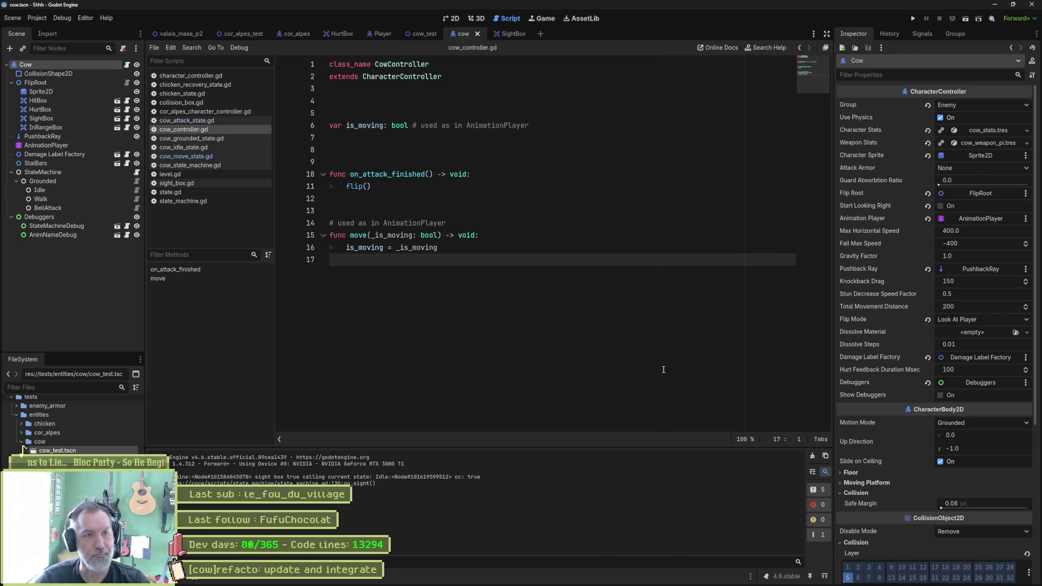
Step: Rerun cow_test, stop it, and return to the cow scene
double_click(23, 448)
key("F6")
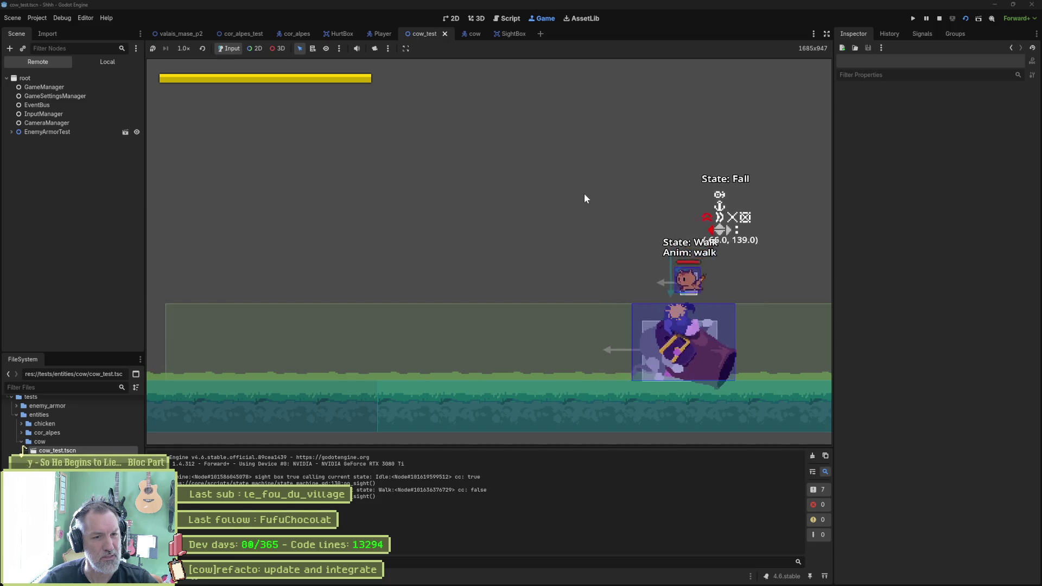
key("F8")
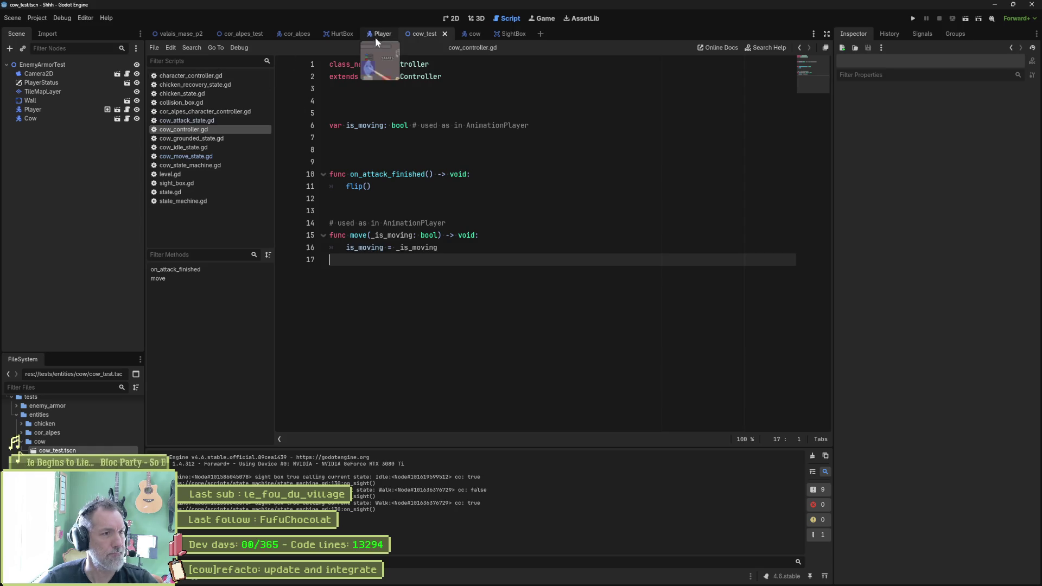
left_click(470, 34)
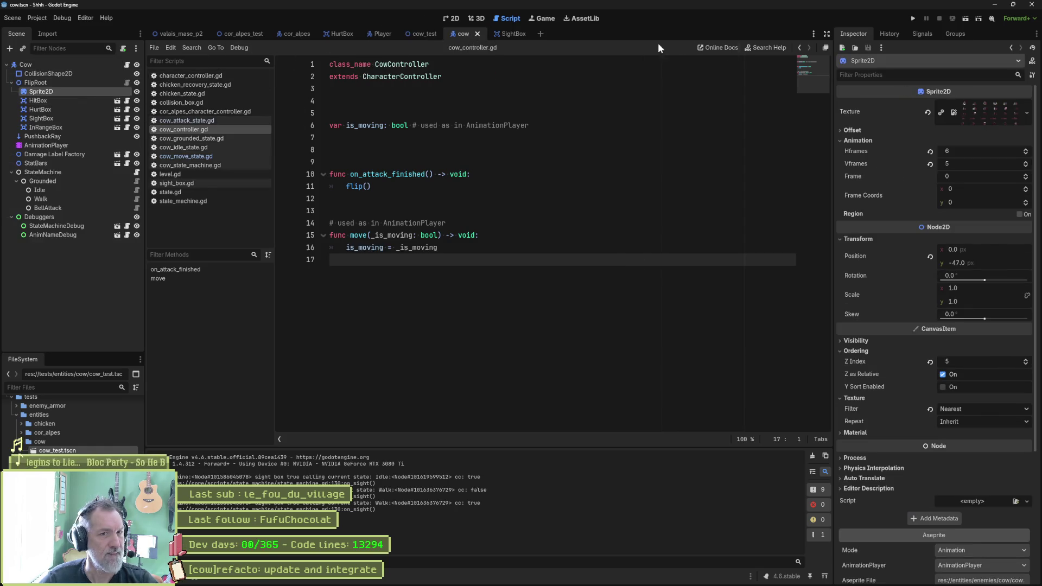
Step: Re-enable Start Looking Right on the Cow root node in the 2D view
left_click(454, 19)
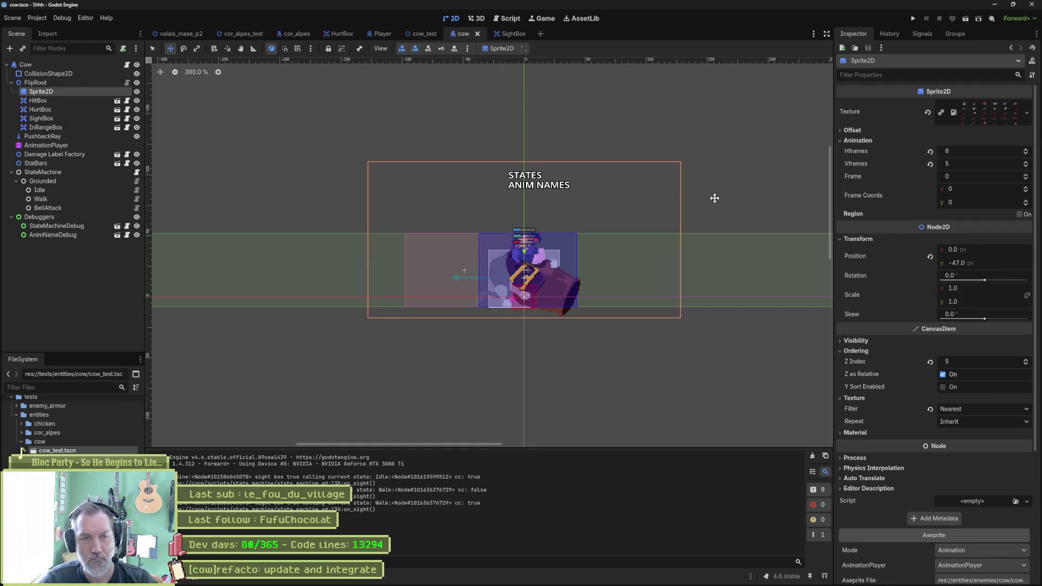
left_click(96, 66)
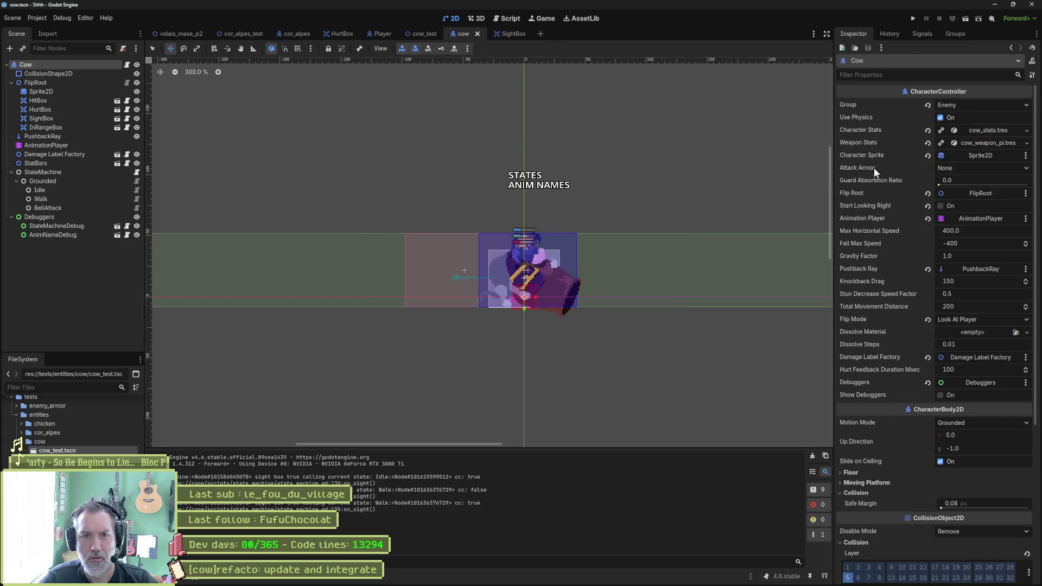
left_click(929, 206)
Step: Run the game and the cow_test scene, stop it, and return to scripts
key("F5")
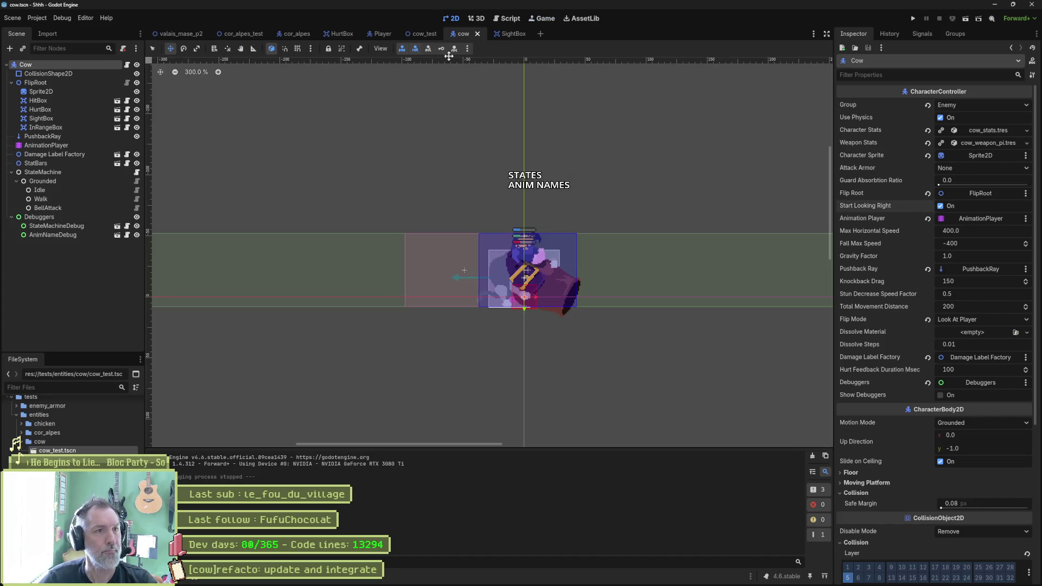
double_click(22, 450)
key("F6")
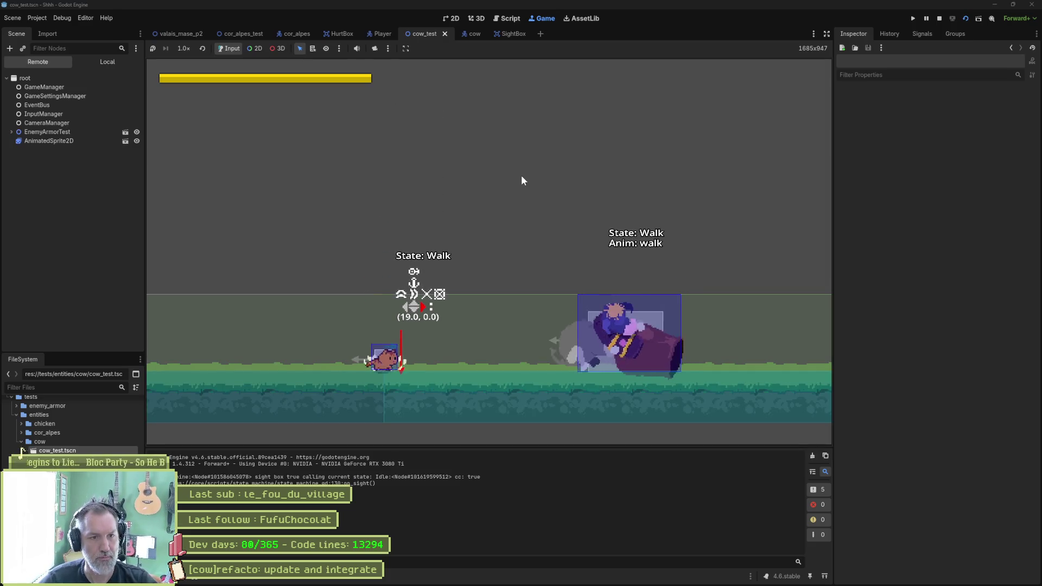
key("F8")
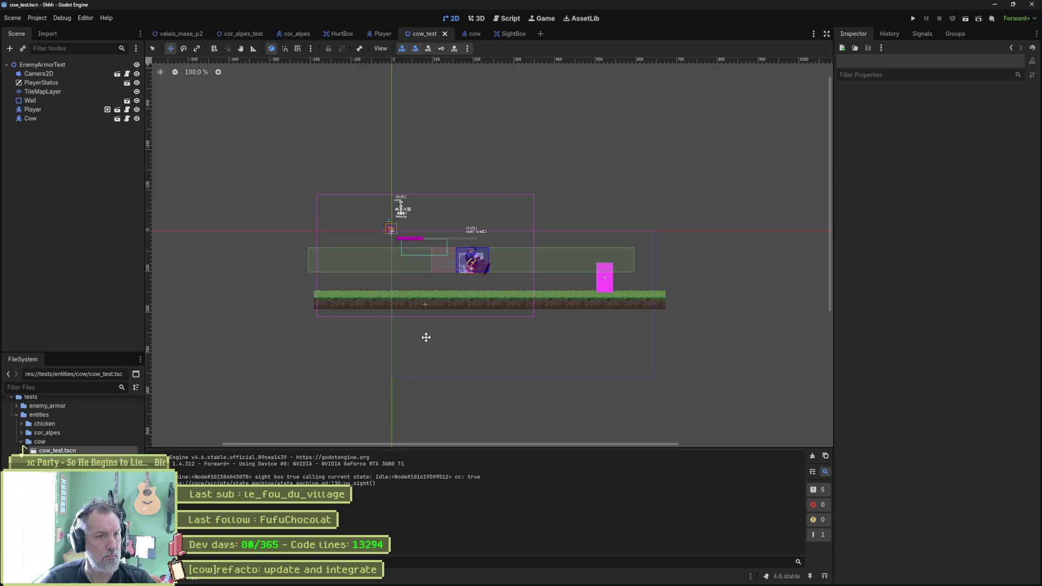
left_click(507, 19)
Step: In state_machine.gd, delete the print_debug line and the sight_box/in_range_box checks, then run cow_test
left_click(197, 200)
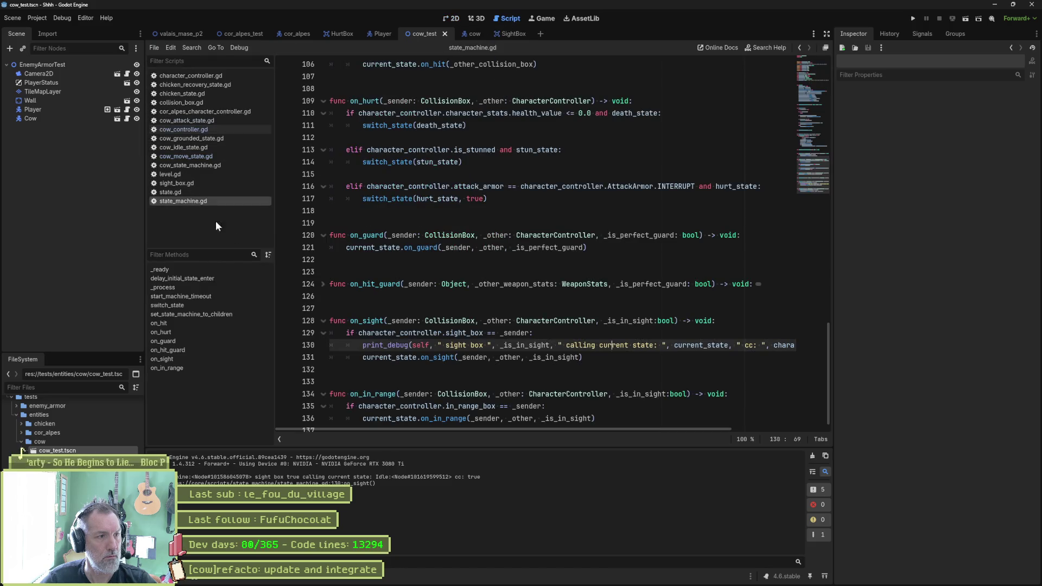
key("ctrl+shift+k")
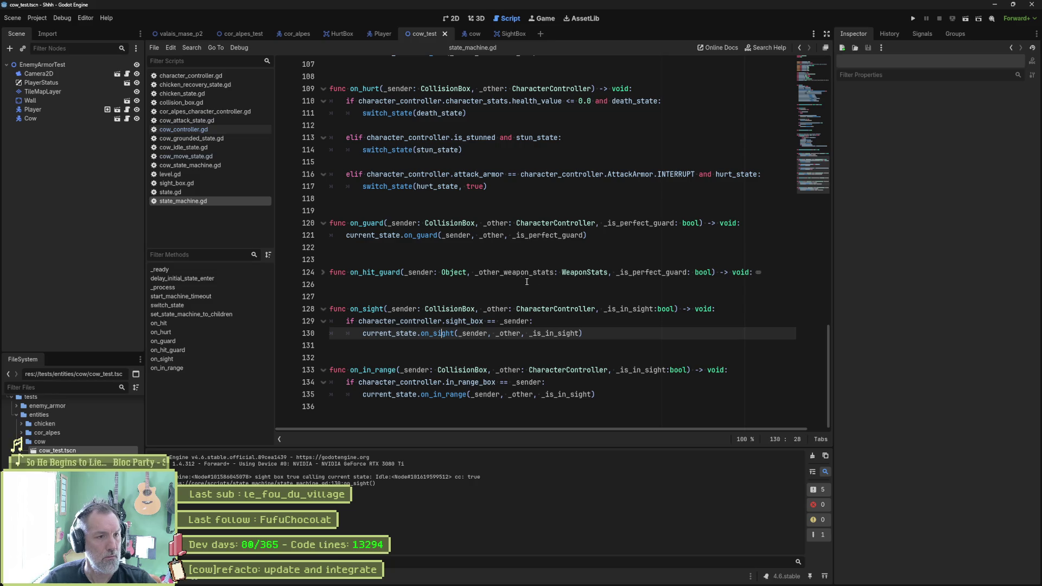
left_click(323, 272)
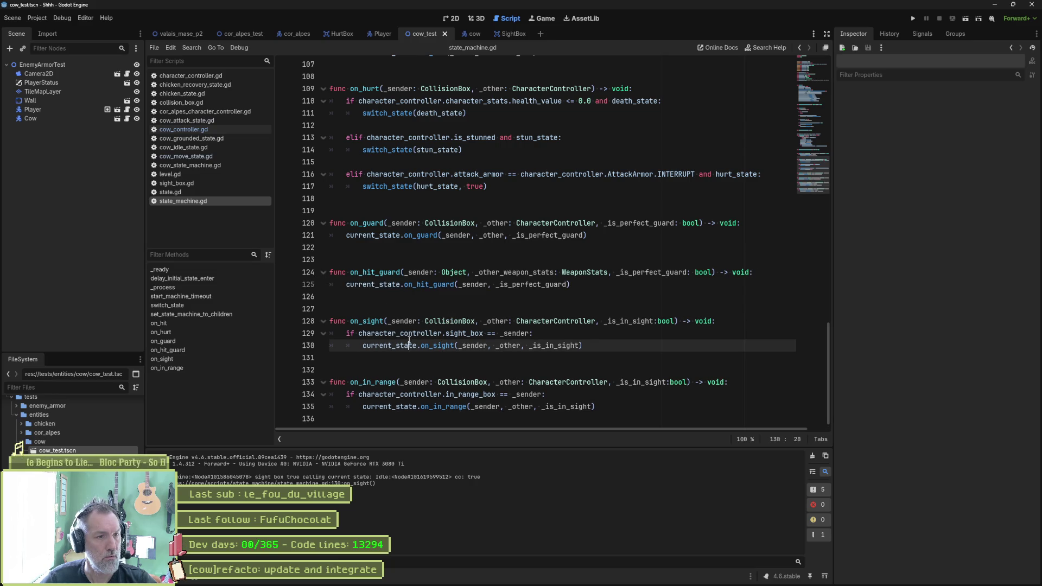
key("Up")
key("ctrl+shift+k")
key("shift+Tab")
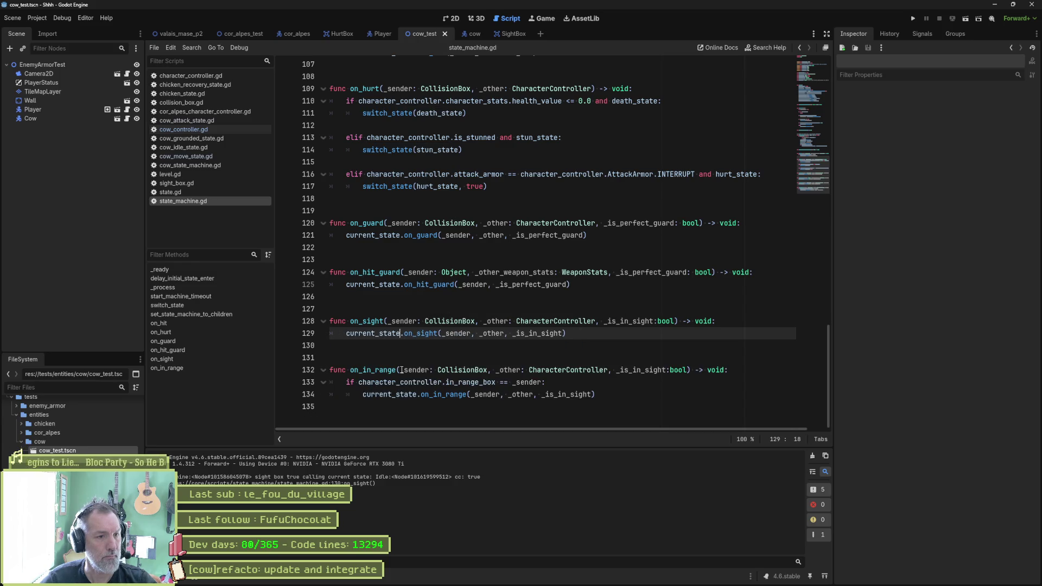
key("Down")
key("Down")
key("Down")
key("ctrl+shift+k")
key("shift+Tab")
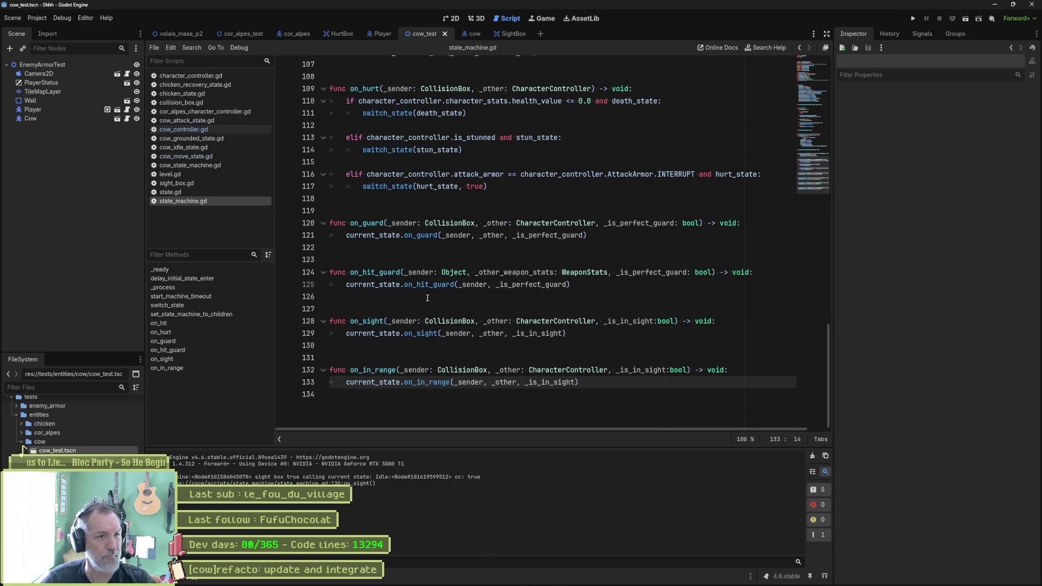
key("F6")
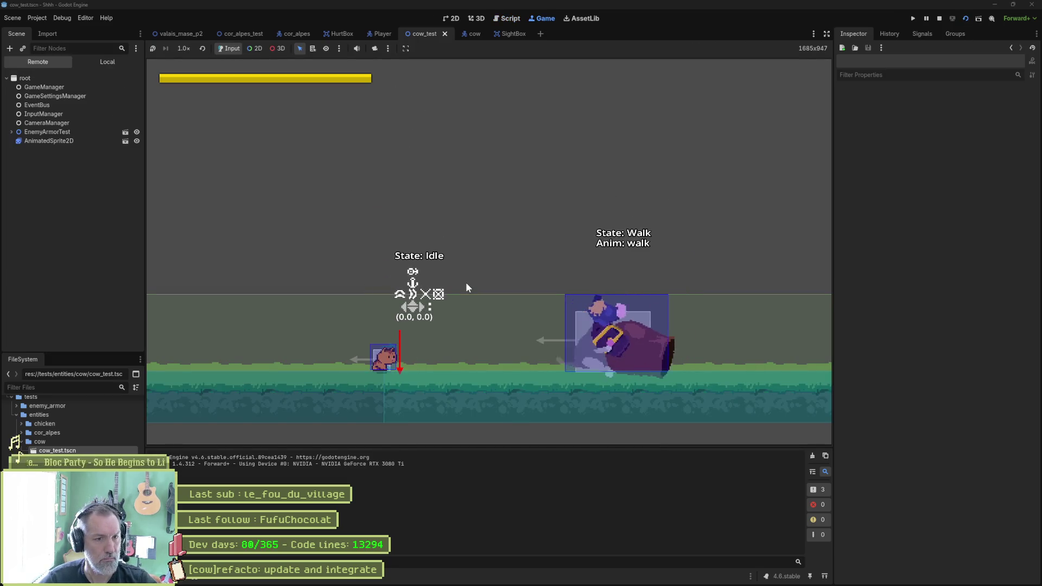
Step: Delete the flip() call from on_animation_finished in cow_move_state.gd
key("F8")
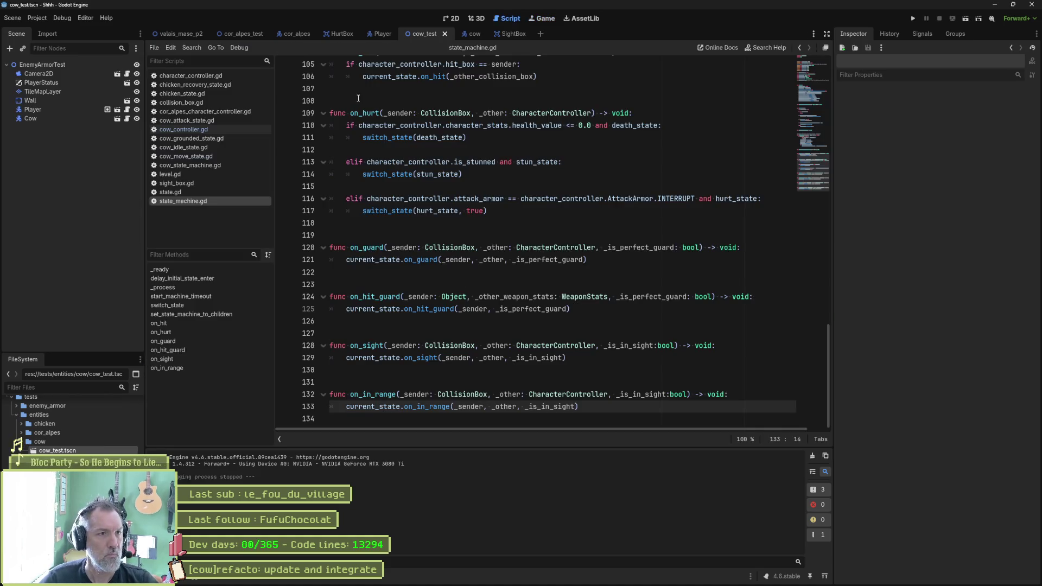
left_click(223, 156)
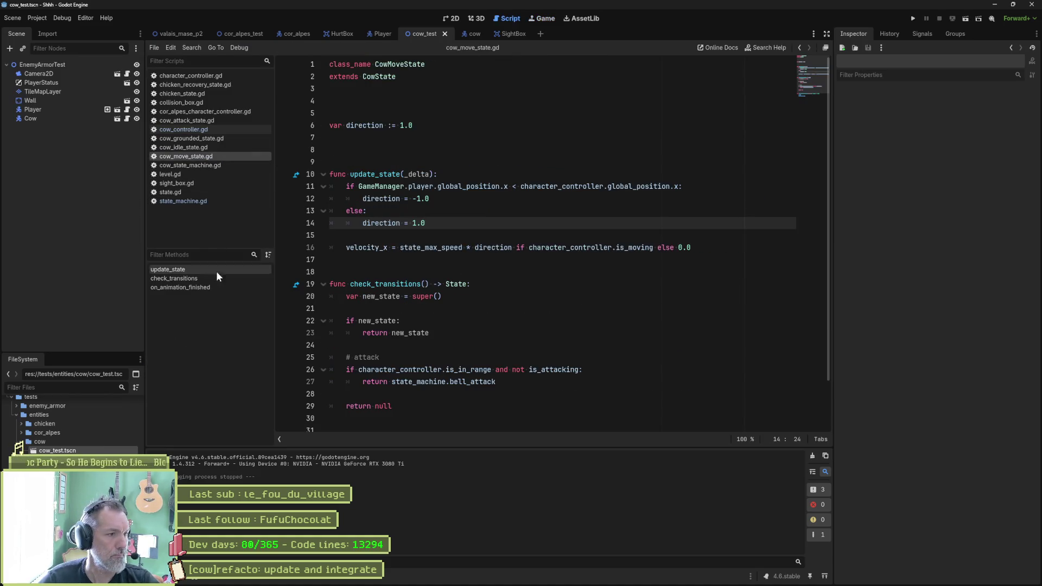
left_click(218, 286)
left_click(411, 404)
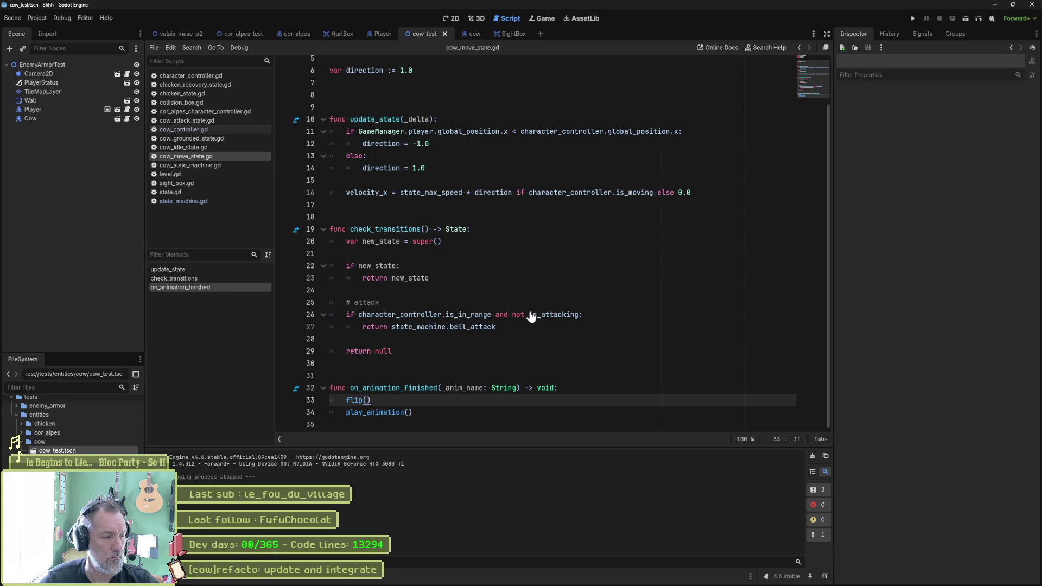
key("ctrl+shift+k")
Step: Run cow_test, move and jump the player toward the cow, then stop
key("F6")
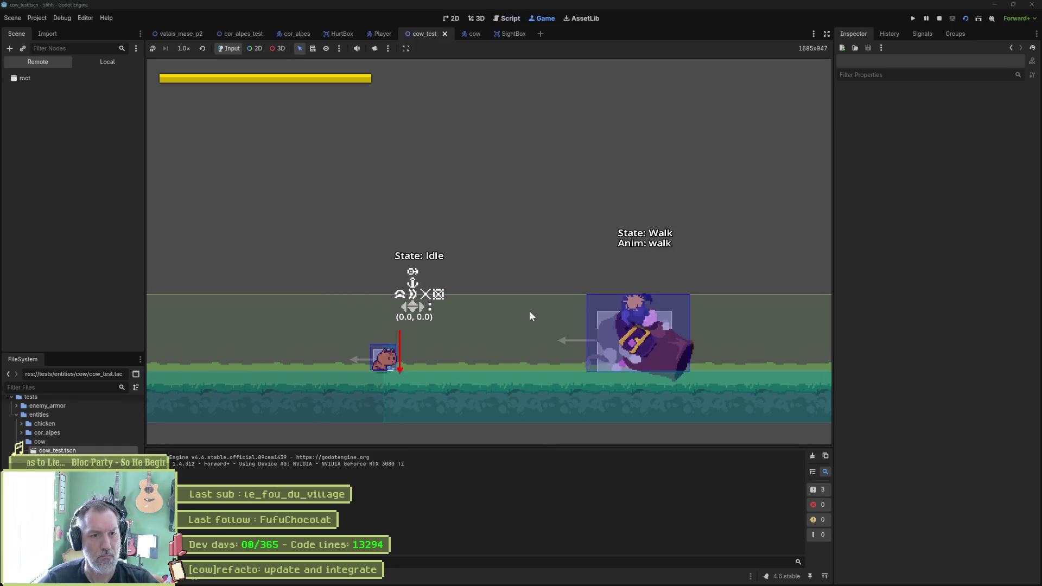
key("Right")
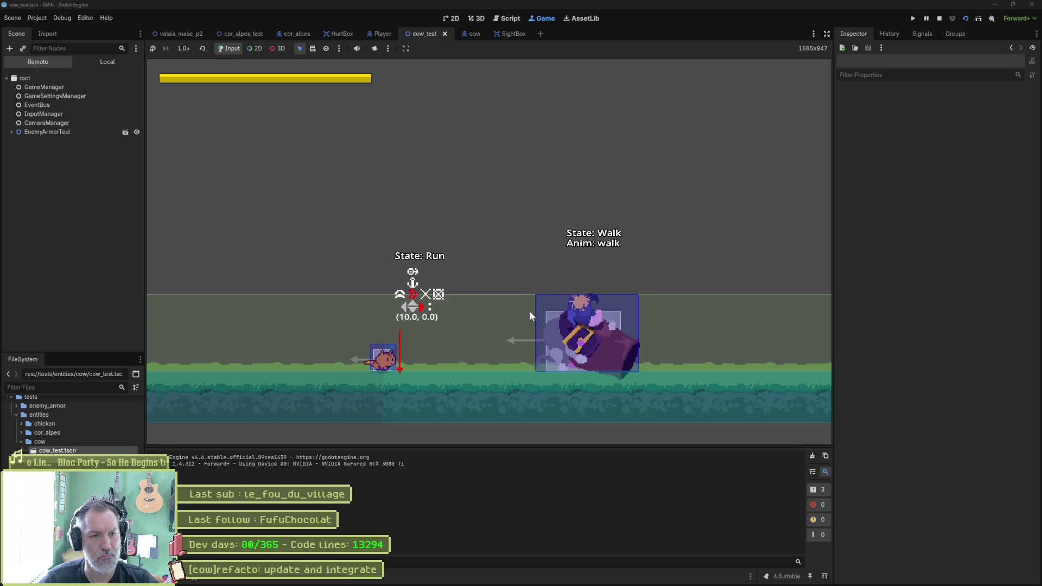
key("space")
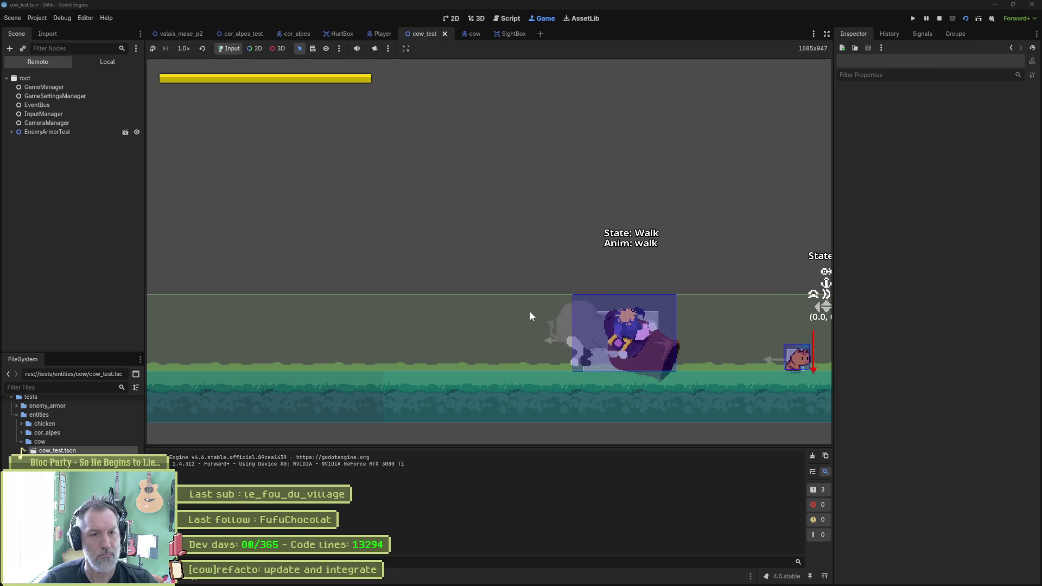
key("F8")
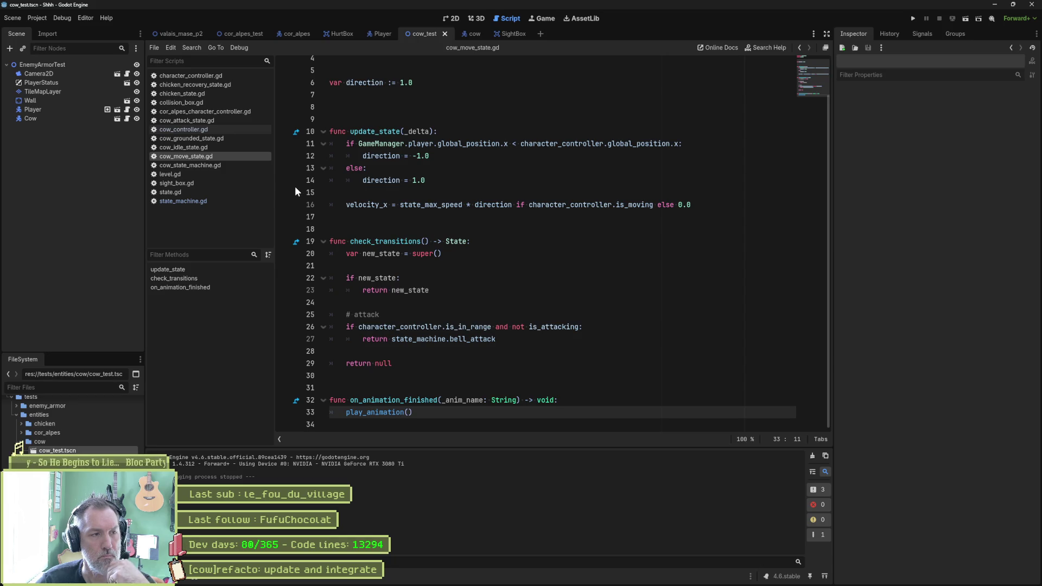
Step: Set the Cow's Flip Mode to Always Look At Player
left_click(467, 33)
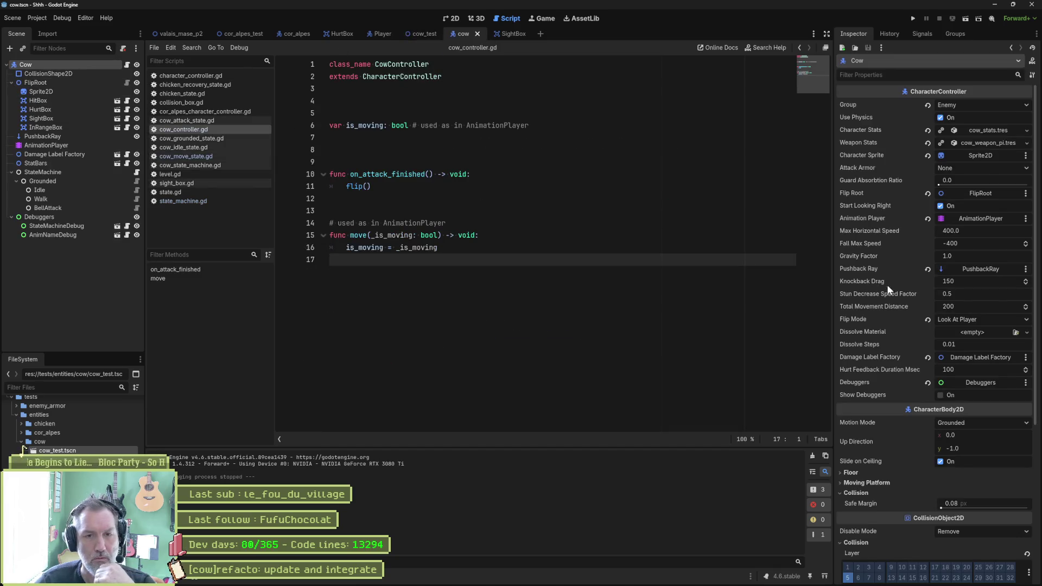
left_click(958, 322)
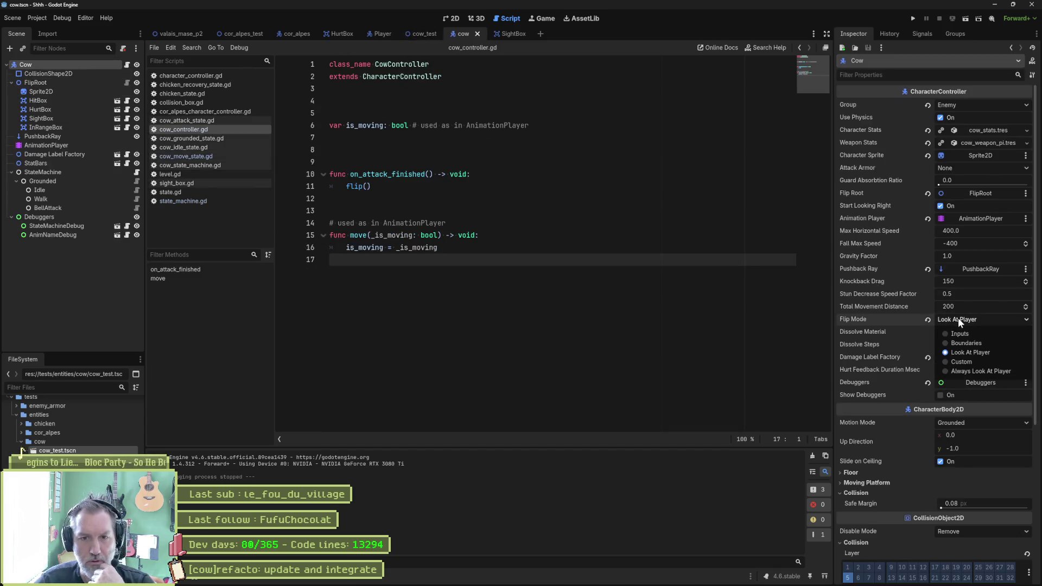
left_click(972, 372)
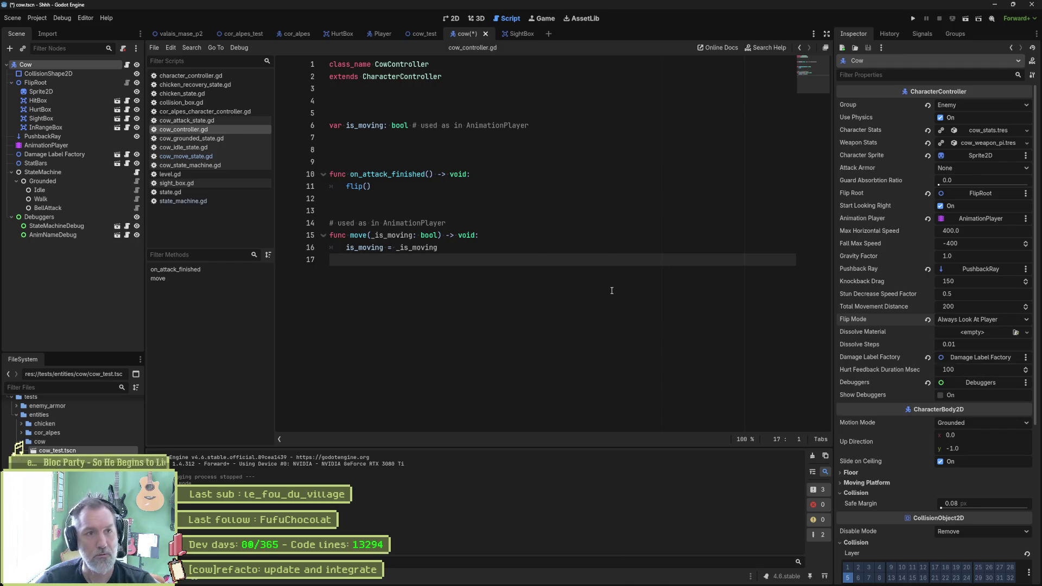
Step: Run cow_test, jump and dash the player across the cow, then open character_controller.gd
left_click(425, 34)
key("F6")
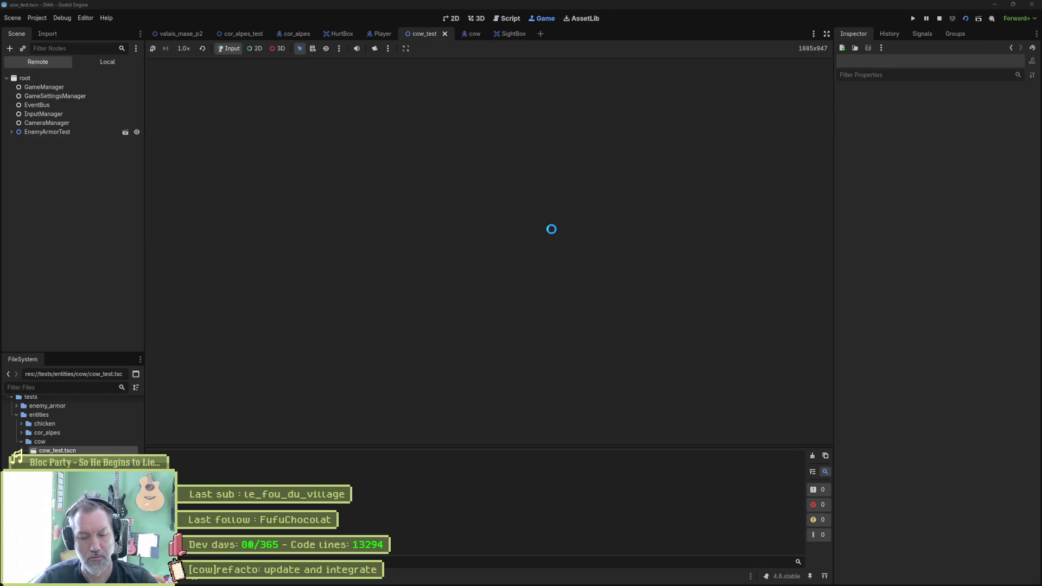
key("d")
key("space")
key("shift")
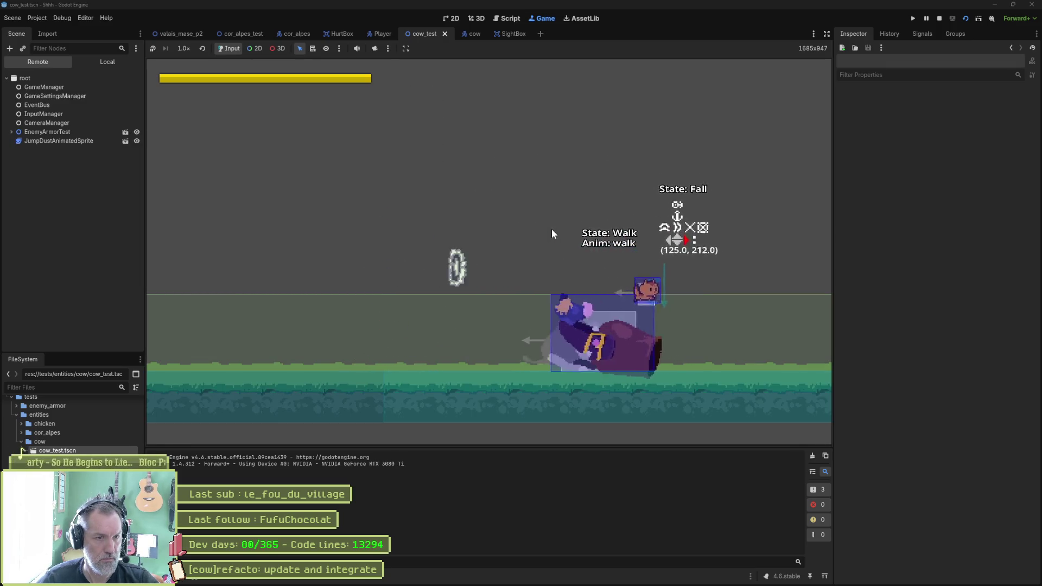
key("F8")
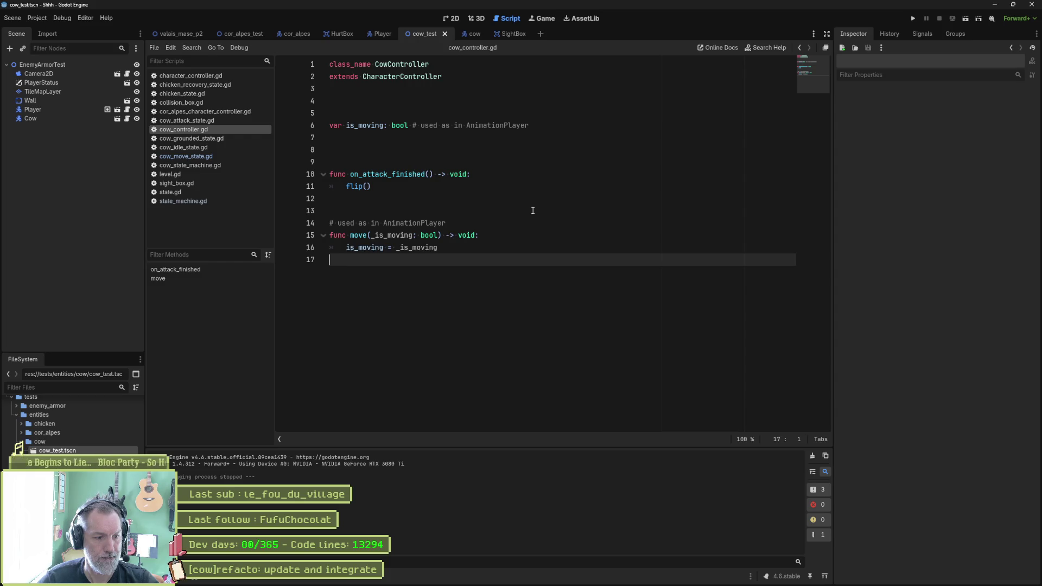
left_click(210, 78)
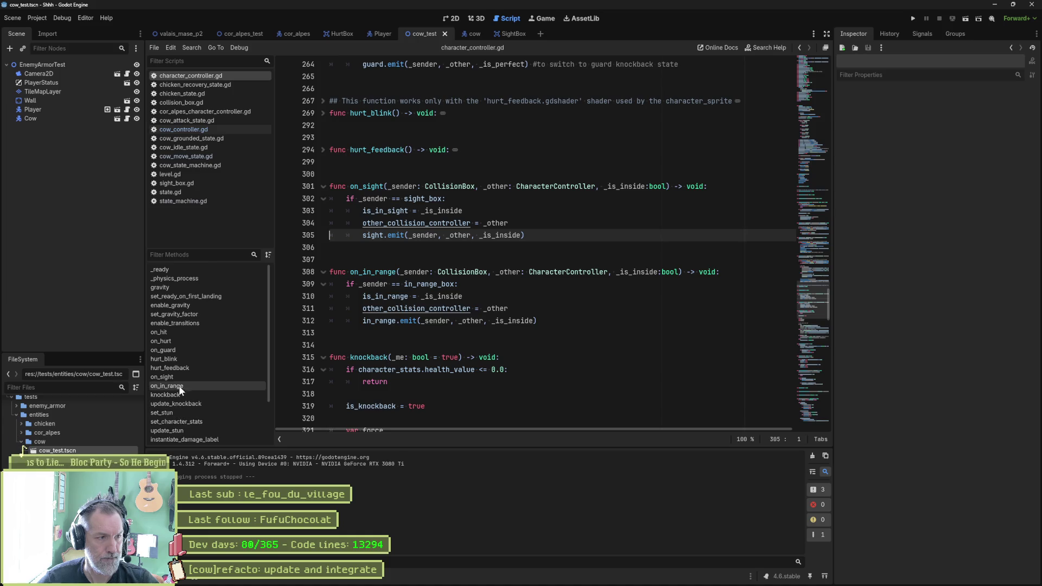
Step: Search all project files for 'flip'
scroll(205, 395, "down", 3)
left_click(183, 405)
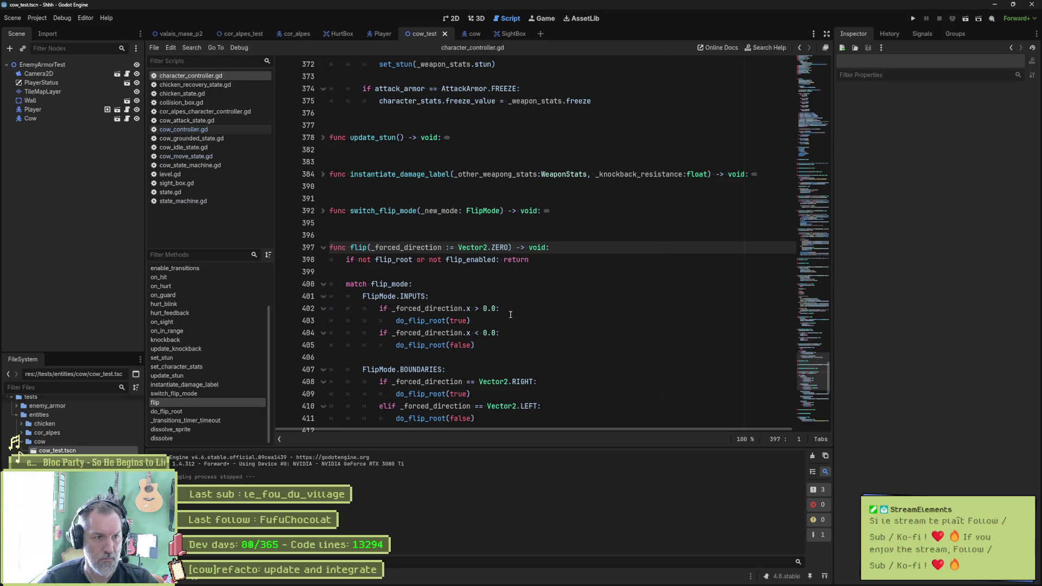
double_click(357, 248)
key("ctrl+shift+f")
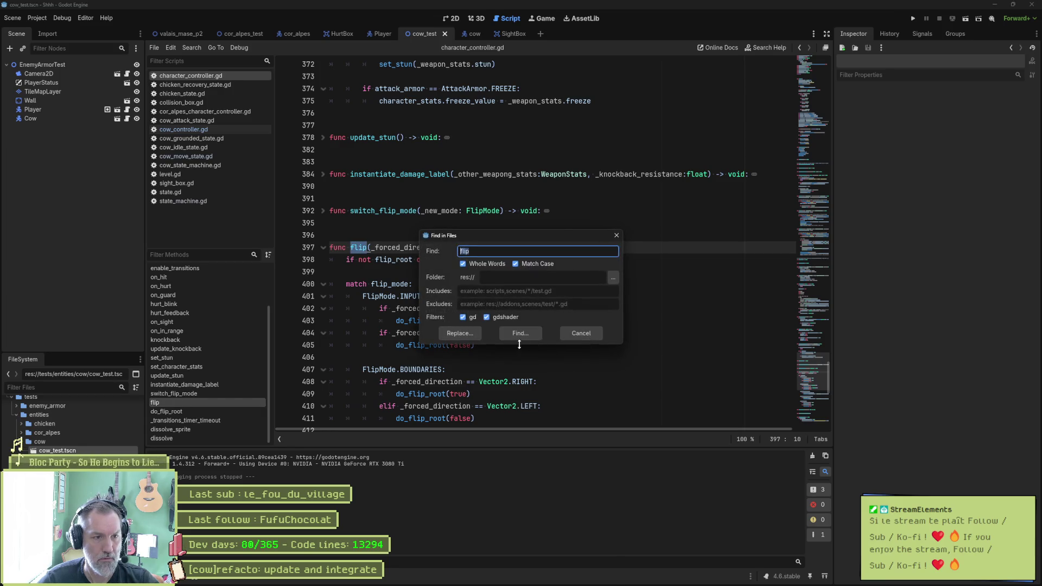
key("Return")
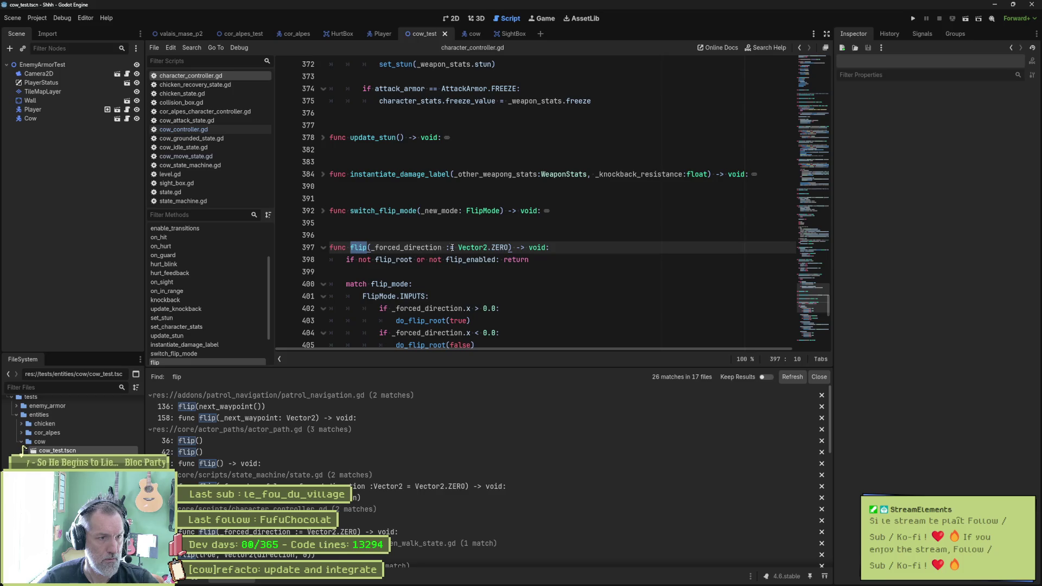
Step: Add flip() before play_animation() in cow_move_state.gd, save, and run cow_test
left_click(212, 156)
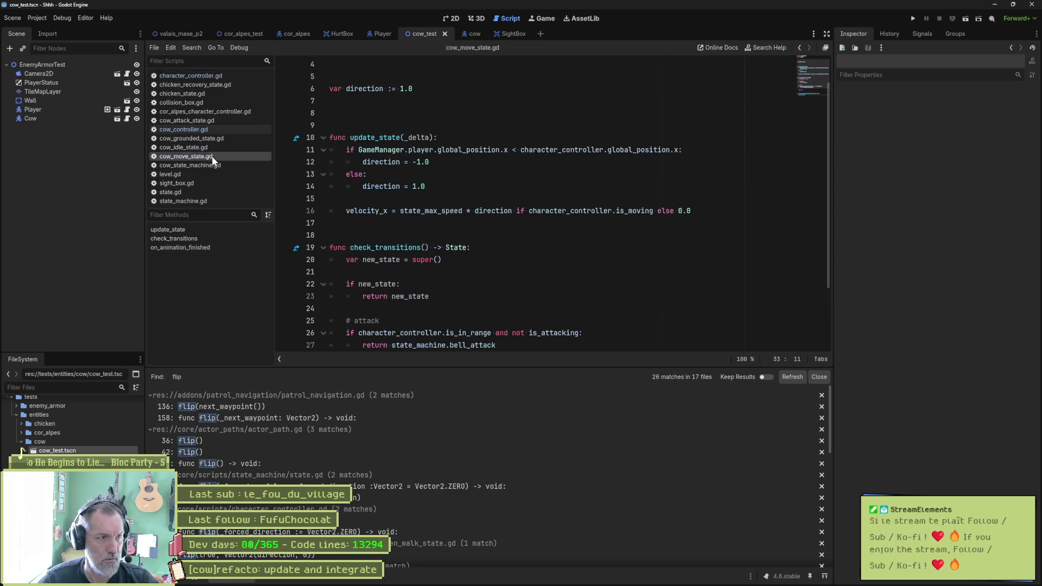
type("play_animation()")
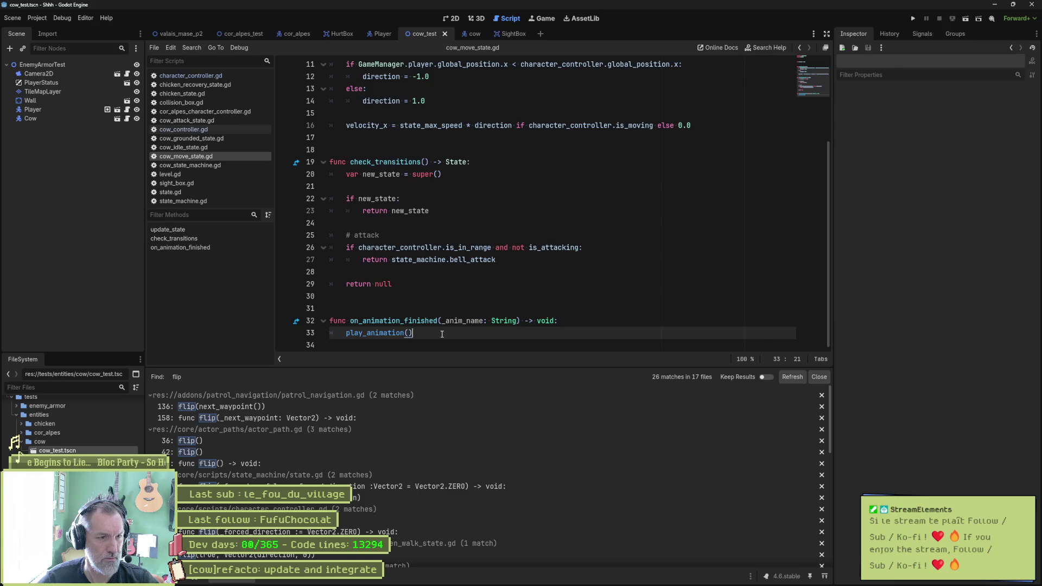
left_click(567, 323)
key("Return")
type("flip()")
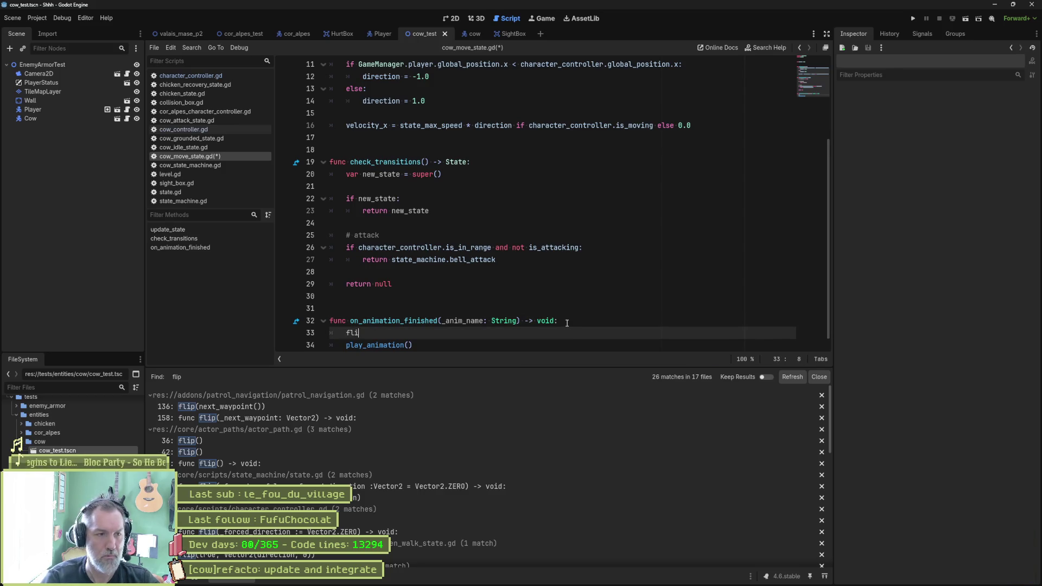
key("ctrl+s")
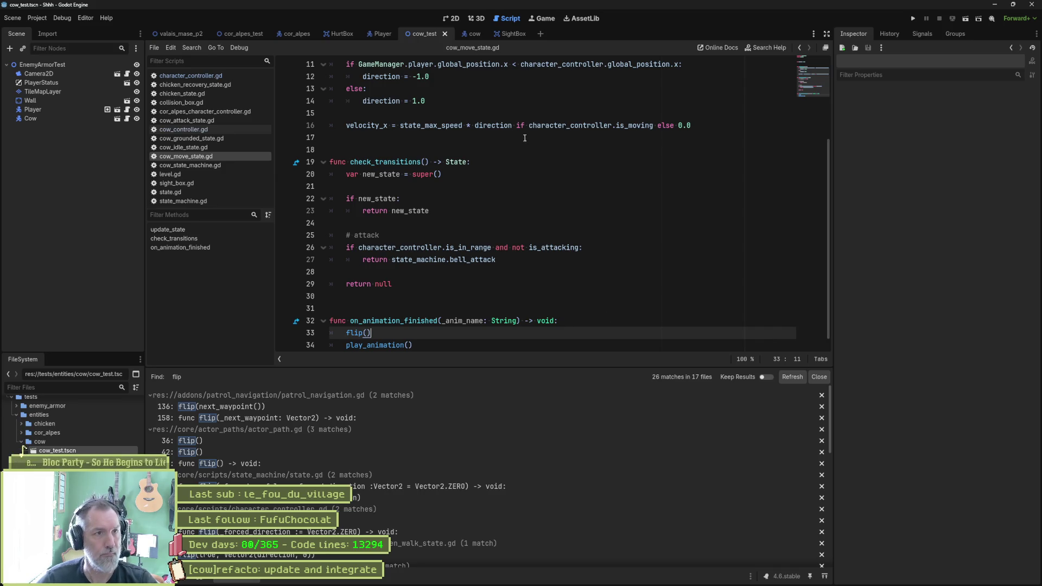
key("F6")
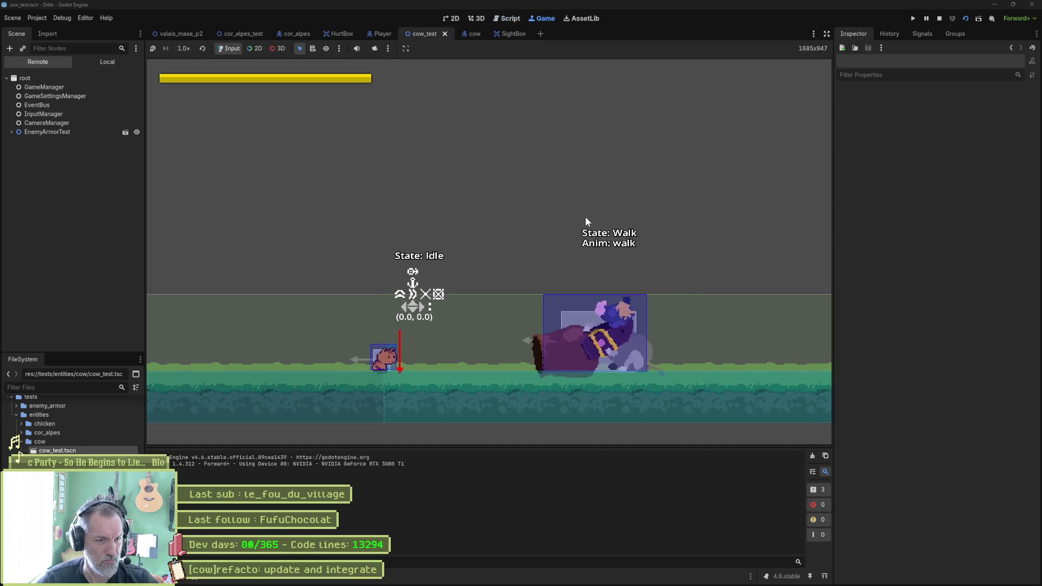
Step: Stop the game and read how flip() in character_controller.gd calls do_flip_root per flip mode
key("F8")
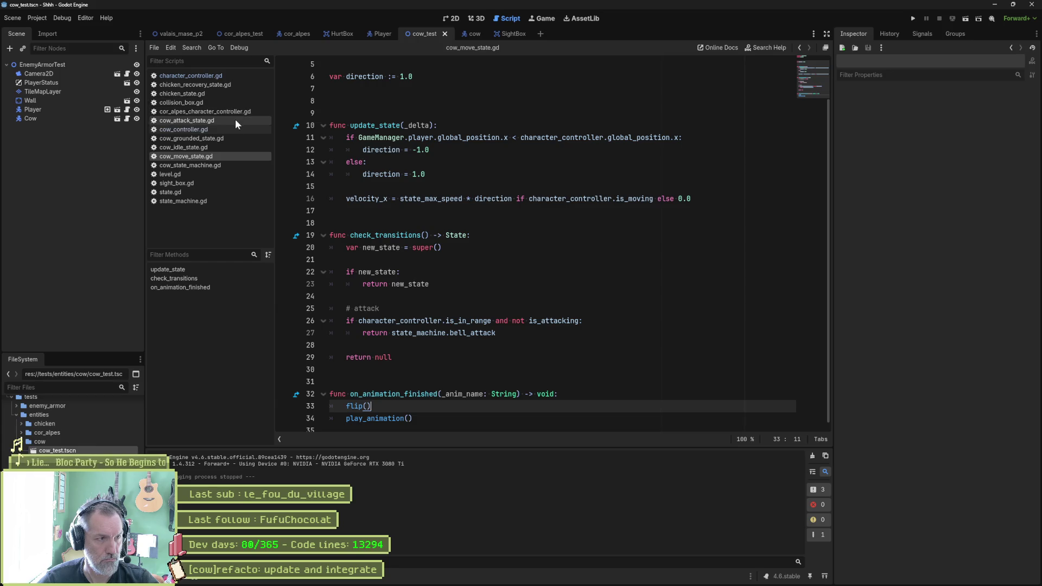
left_click(192, 75)
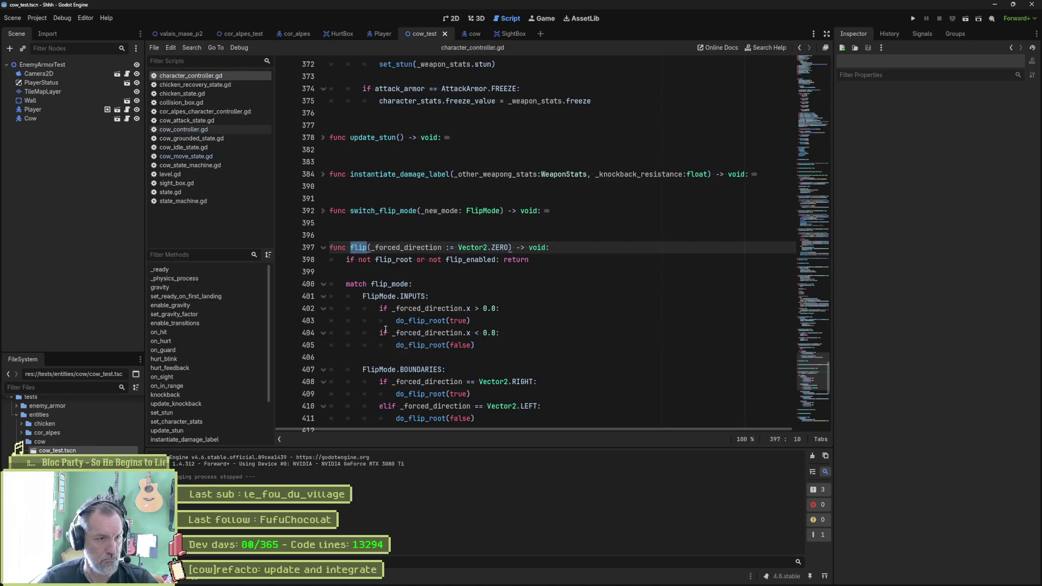
scroll(409, 333, "down", 1)
double_click(425, 284)
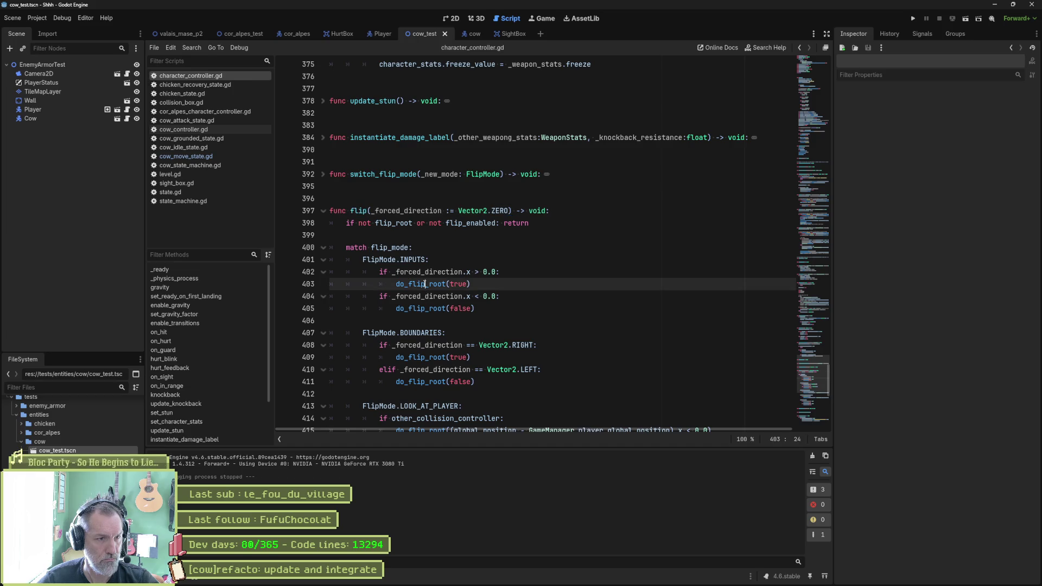
mouse_move(426, 284)
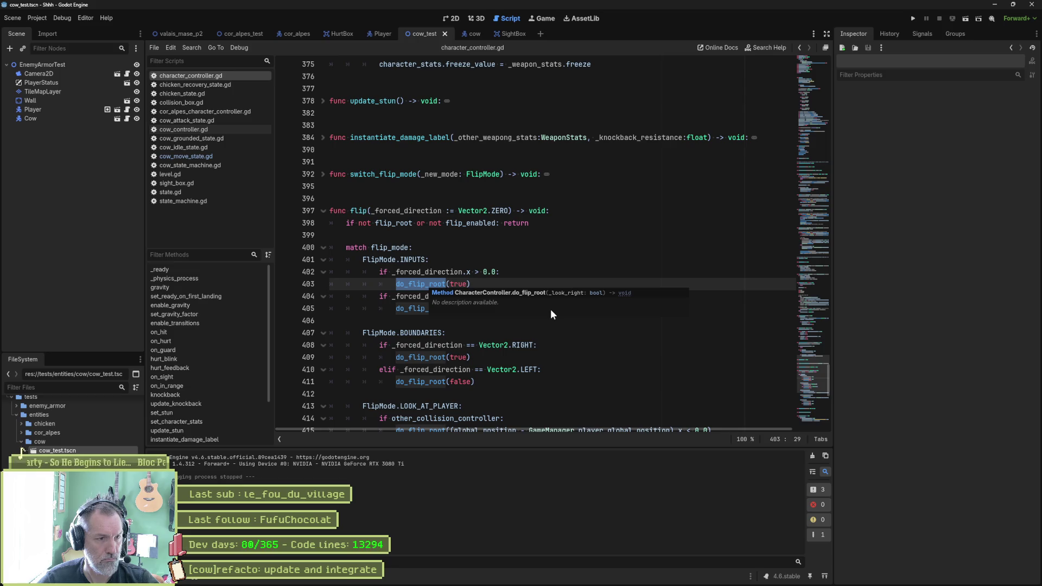
scroll(498, 333, "down", 7)
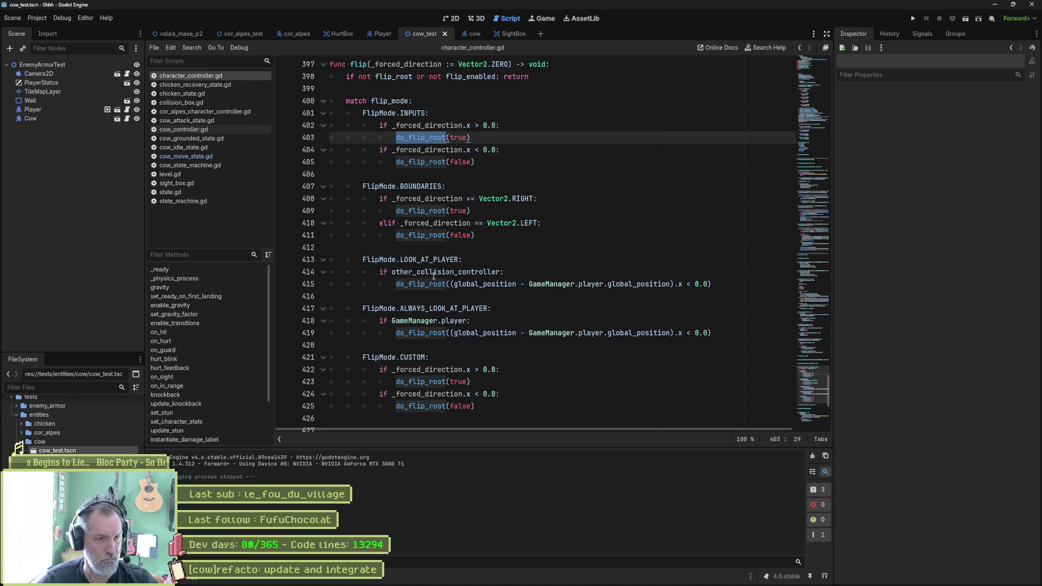
mouse_move(484, 278)
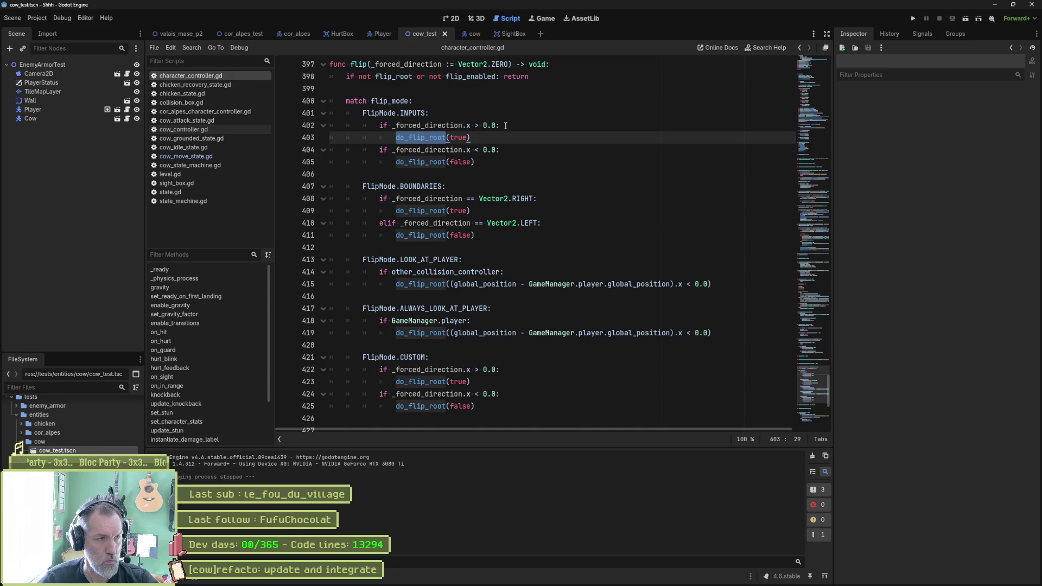
Step: Set the cow Sprite2D's scale x to -1.0, then run the cow_test scene
left_click(471, 32)
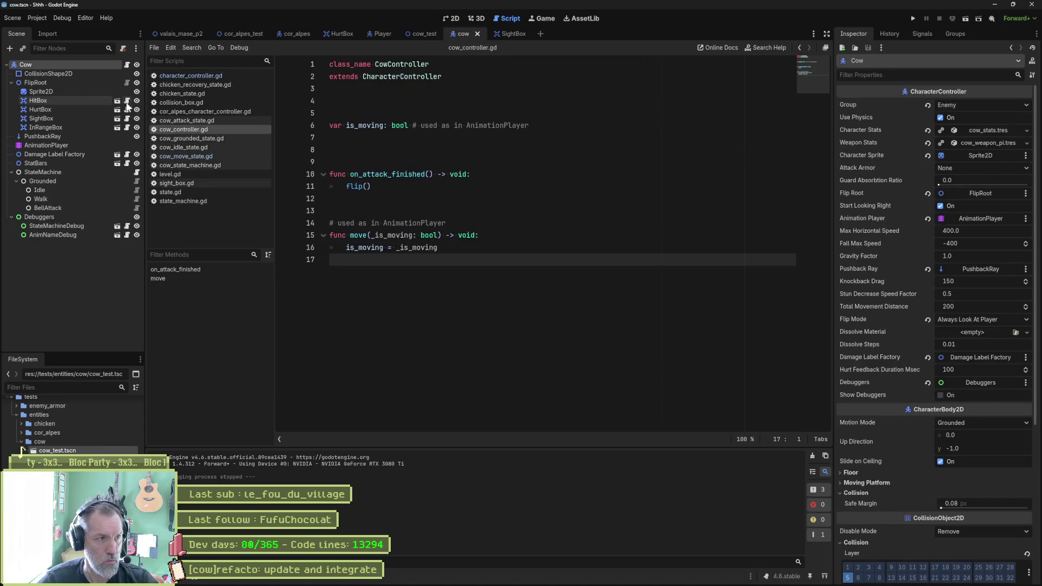
left_click(92, 92)
left_click(450, 20)
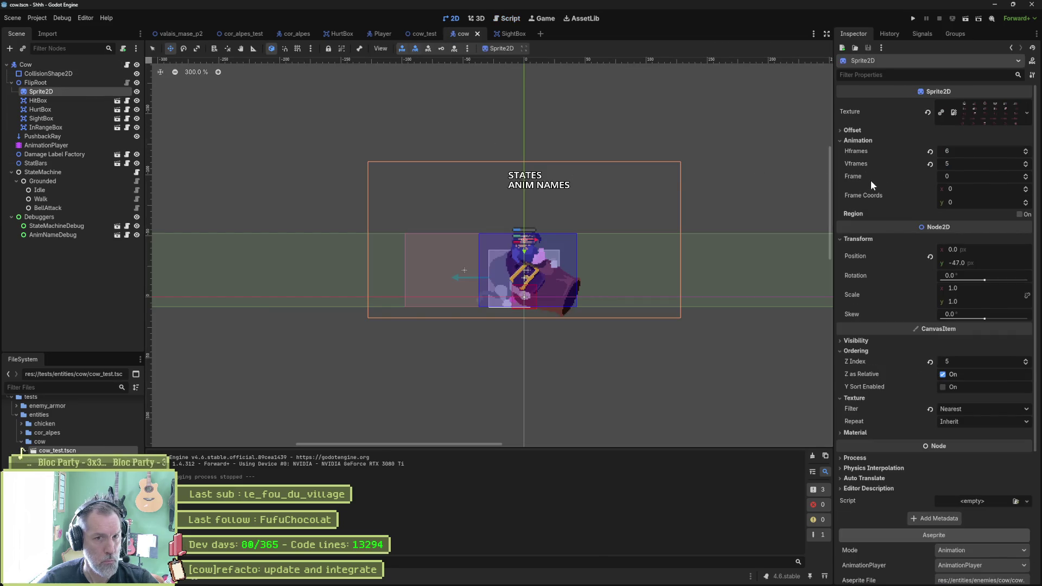
left_click(979, 288)
type("-1")
key("Return")
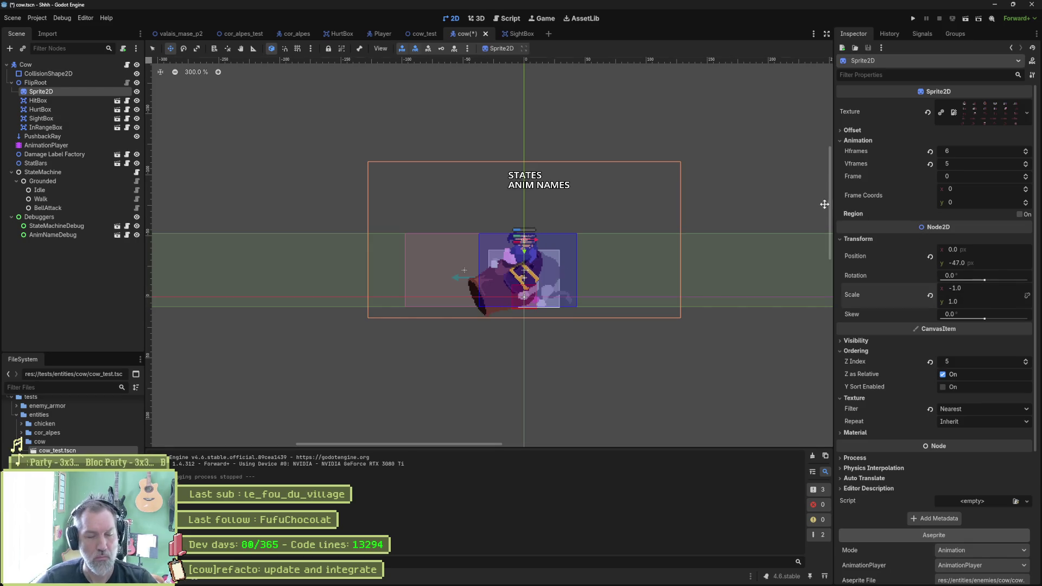
left_click(422, 32)
key("F6")
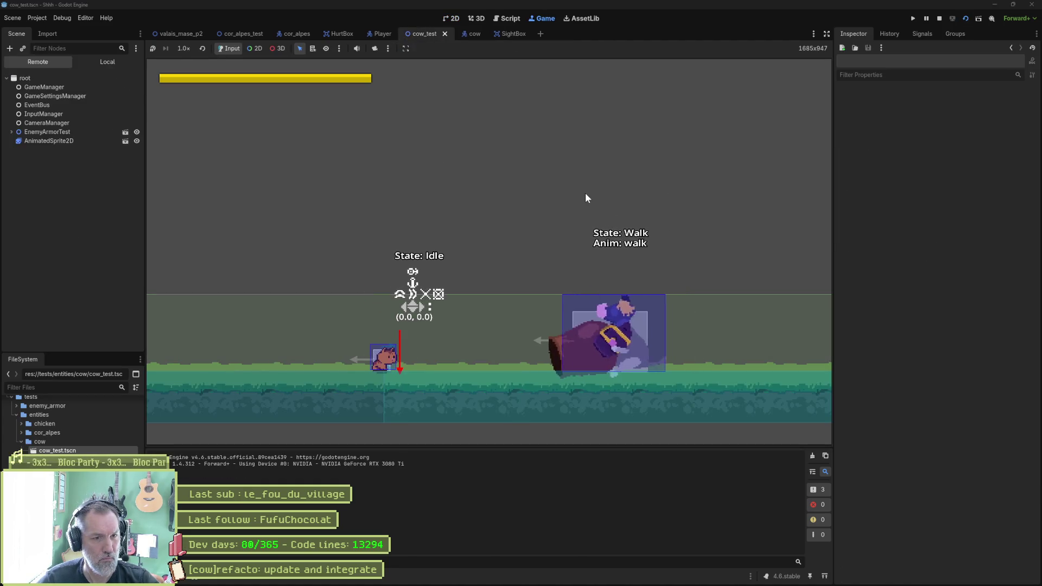
Step: Run the player right, attack with x and dash near the cow, then stop the game
key("Right")
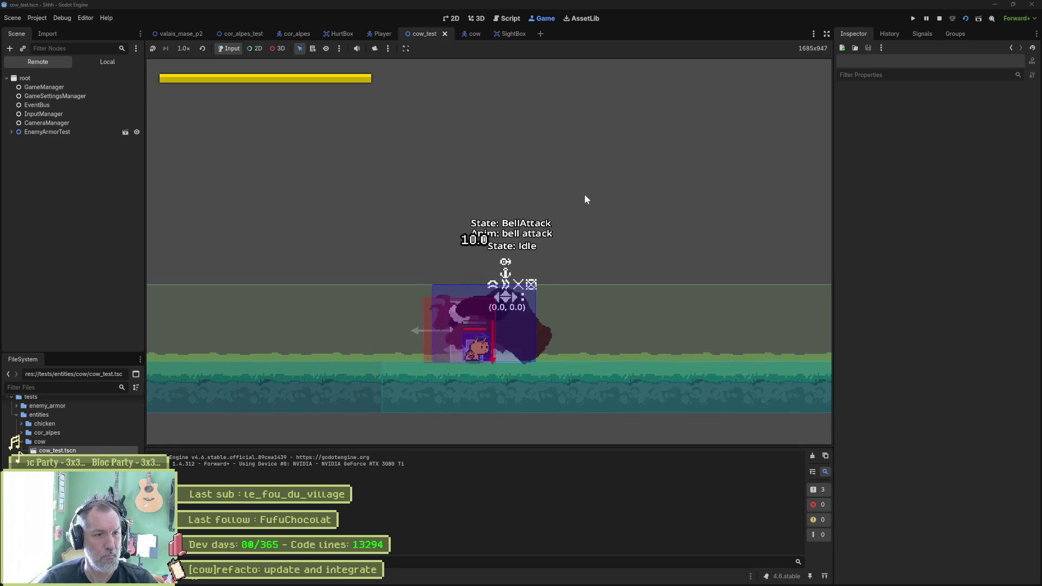
key("x")
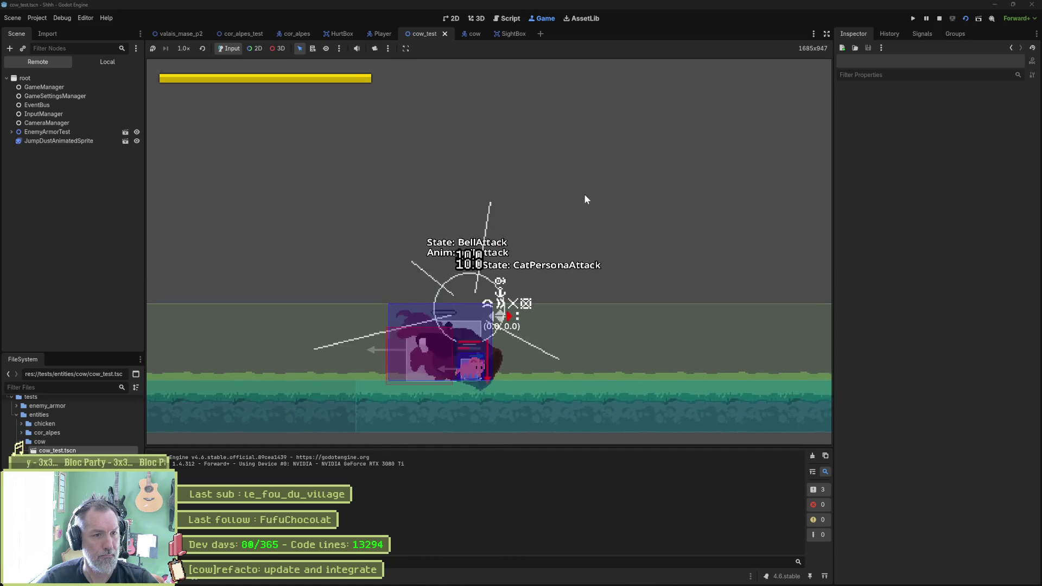
key("shift")
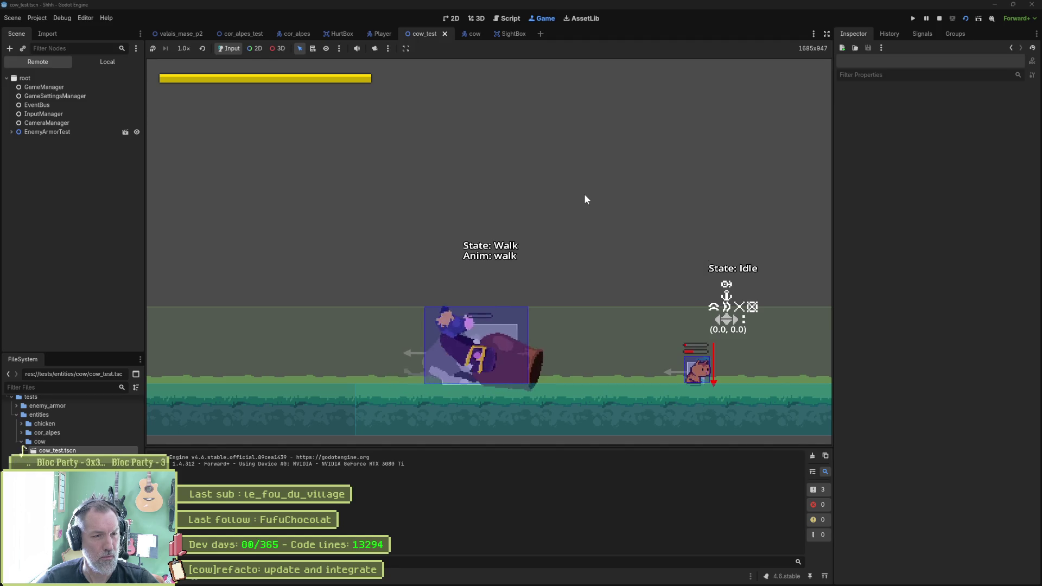
key("F8")
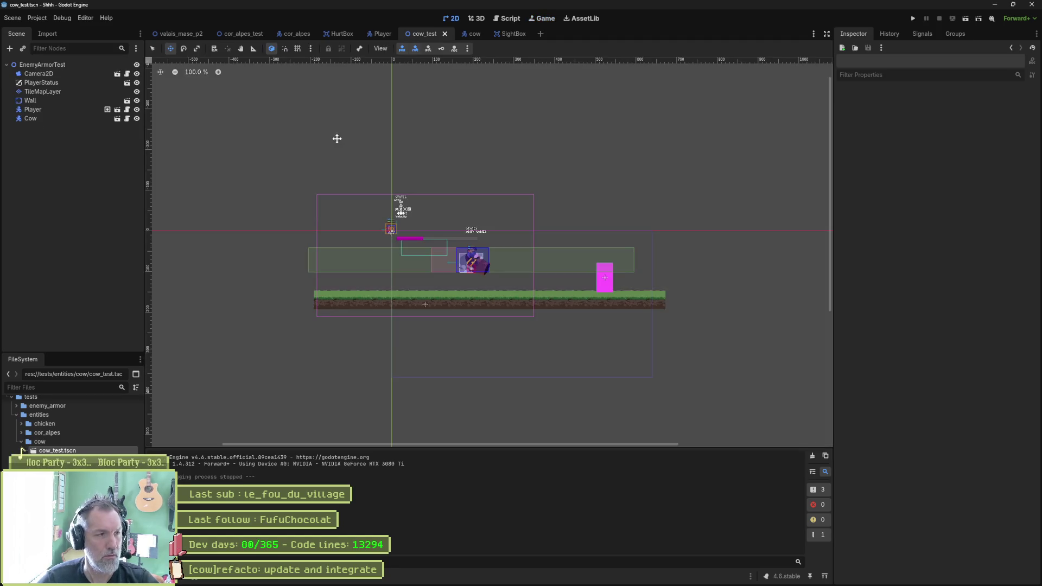
Step: Add func enter_state() calling super() and flip() above update_state in cow_move_state.gd, and save
key("ctrl+F3")
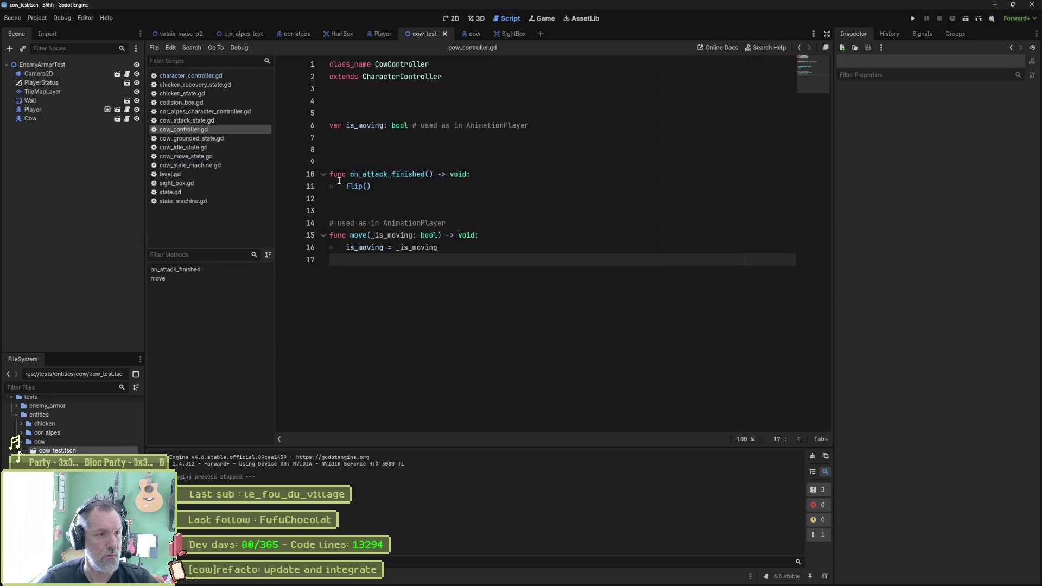
left_click(200, 156)
scroll(409, 158, "up", 2)
left_click(408, 160)
key("Return")
key("Return")
key("Return")
key("Up")
key("Up")
type("func enter_state():")
key("Return")
type("super()")
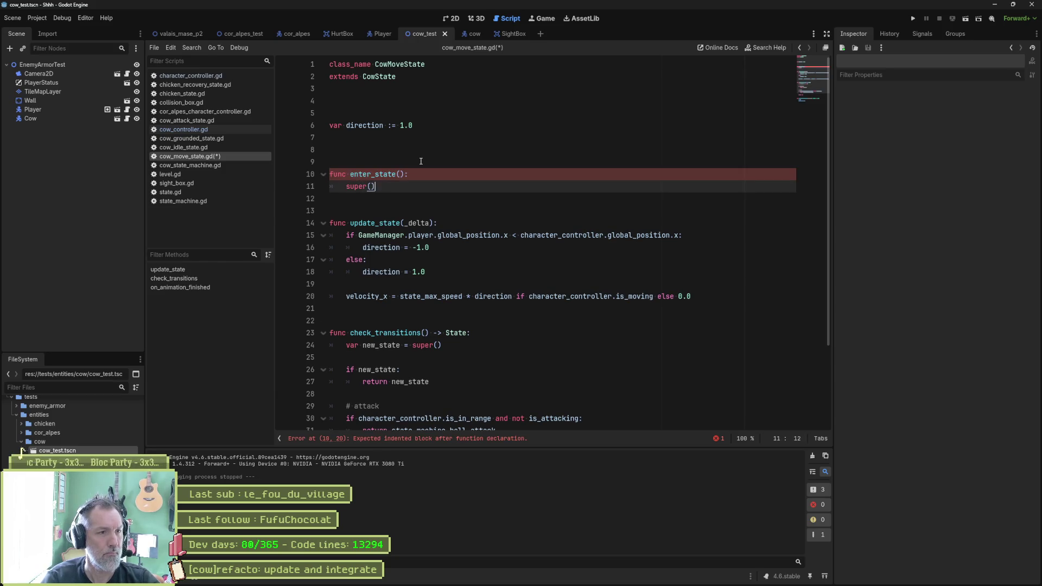
key("Return")
type("flip()")
key("ctrl+s")
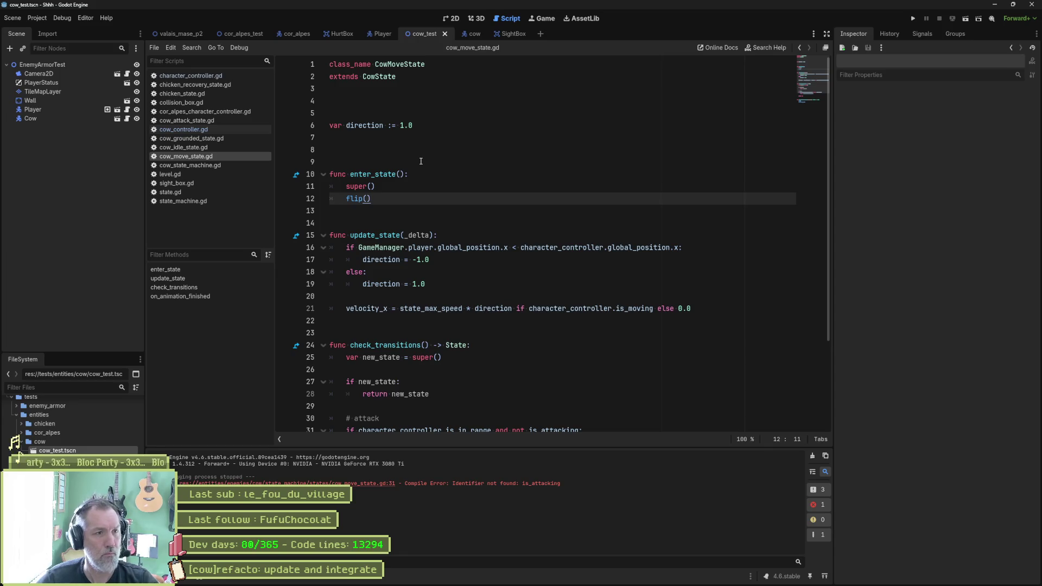
Step: Run cow_test and have the player run, jump, dash right and walk back toward the cow
key("F6")
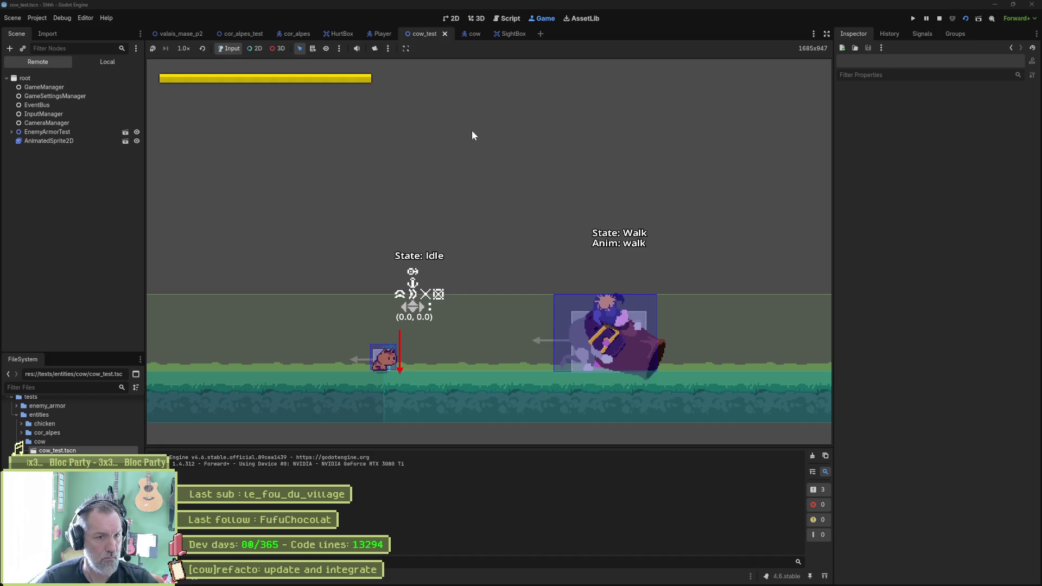
key("Right")
key("space")
key("shift")
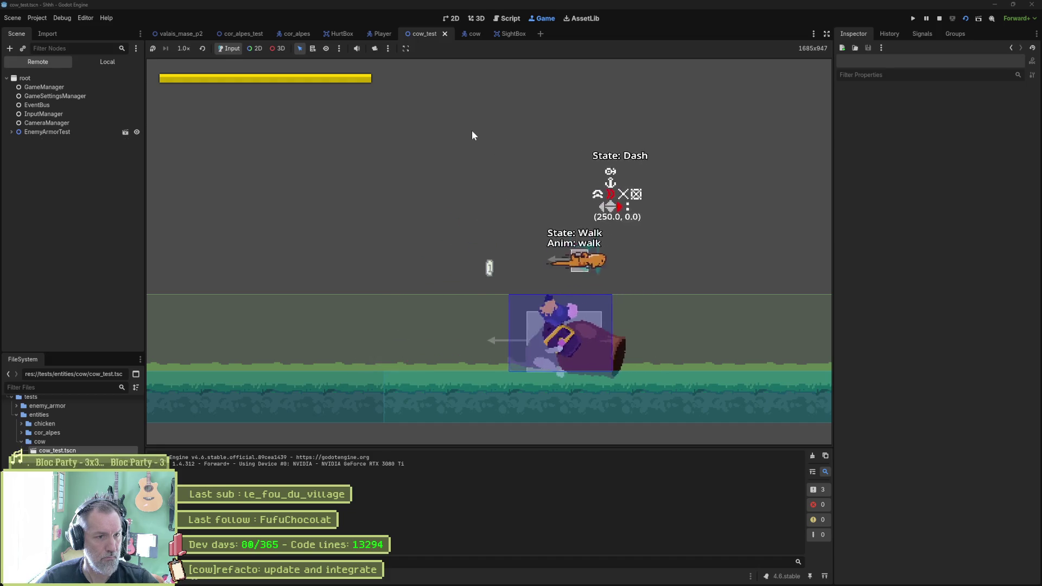
key("Left")
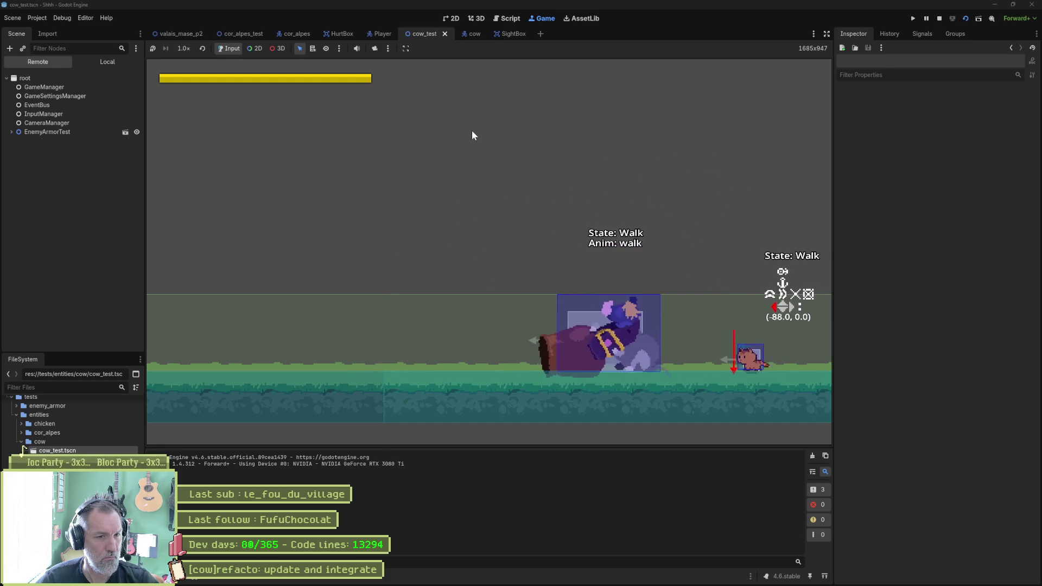
Step: Stop the game and show the cow's walk animation in the AnimationPlayer timeline
key("F8")
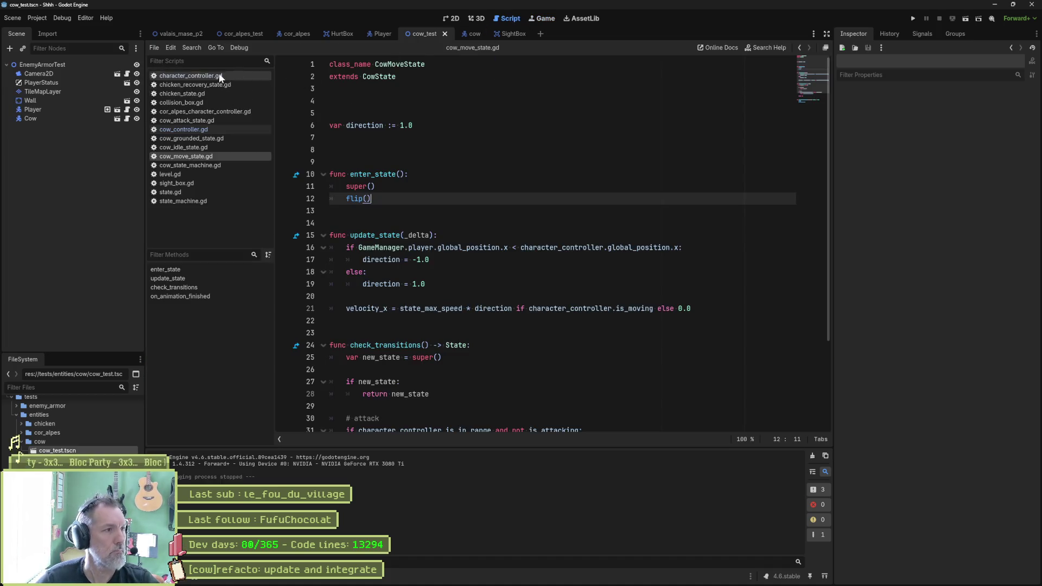
left_click(472, 33)
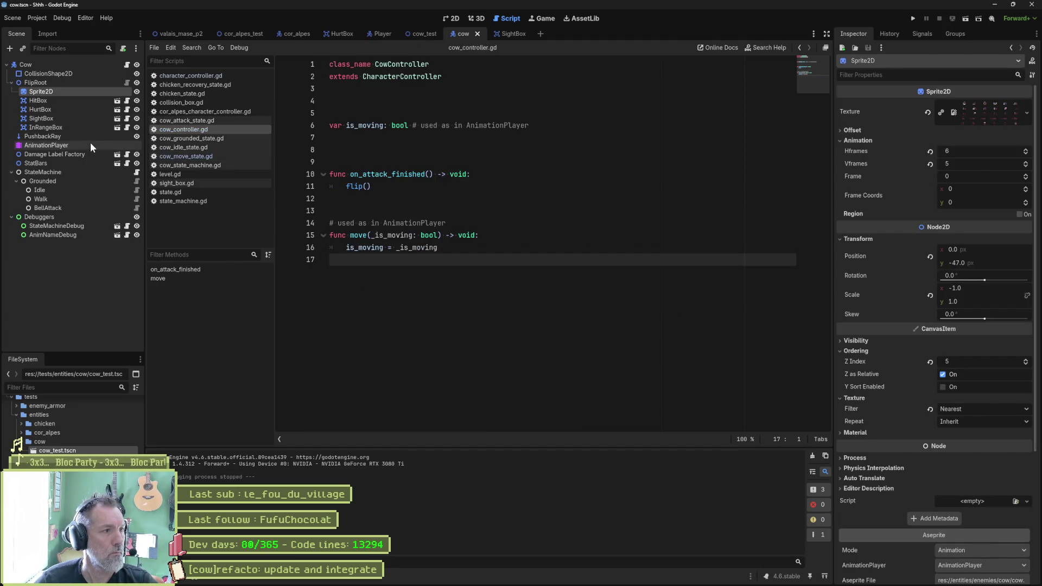
left_click(87, 145)
left_click(403, 407)
left_click(396, 449)
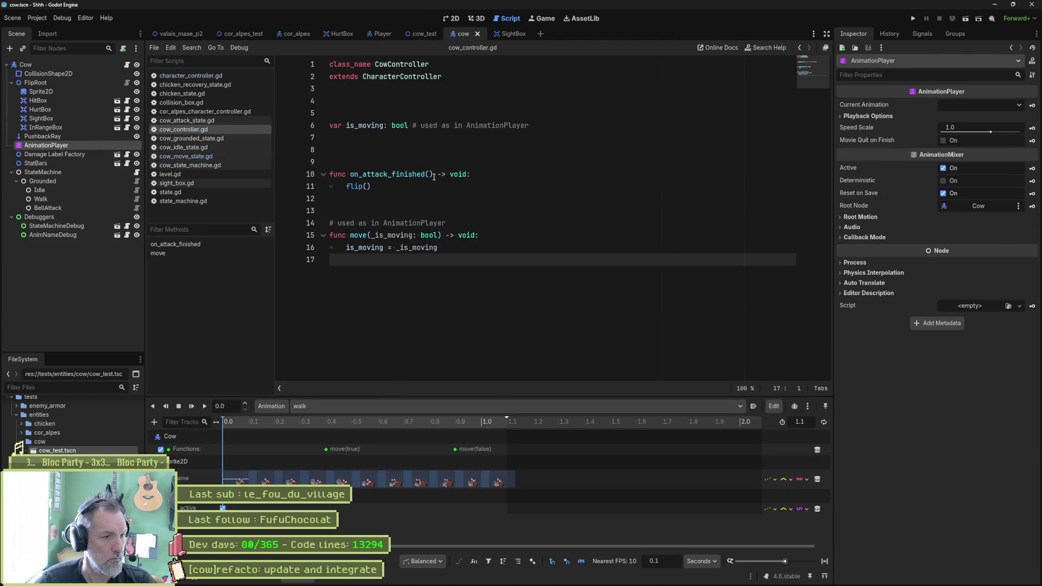
Step: Return to cow_move_state.gd in the script editor
left_click(454, 20)
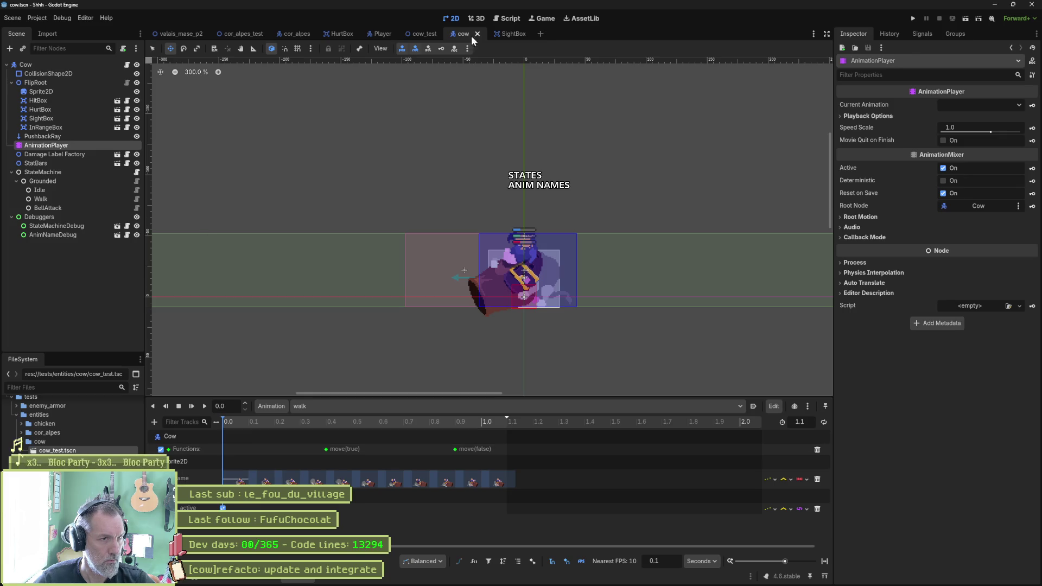
left_click(509, 18)
left_click(197, 156)
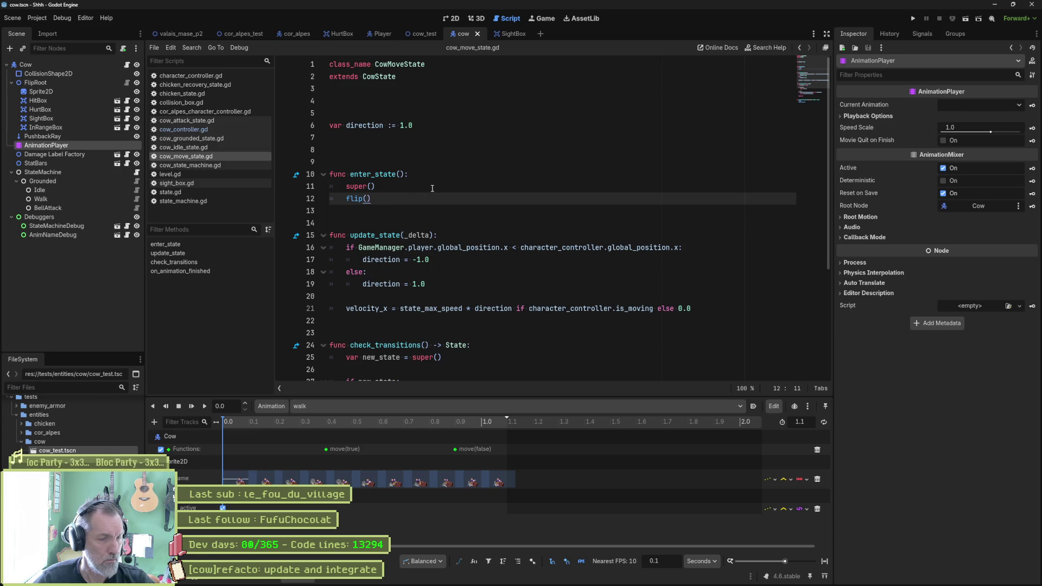
Step: Add the line in_range_box.is_active = true after flip() in enter_state
key("Return")
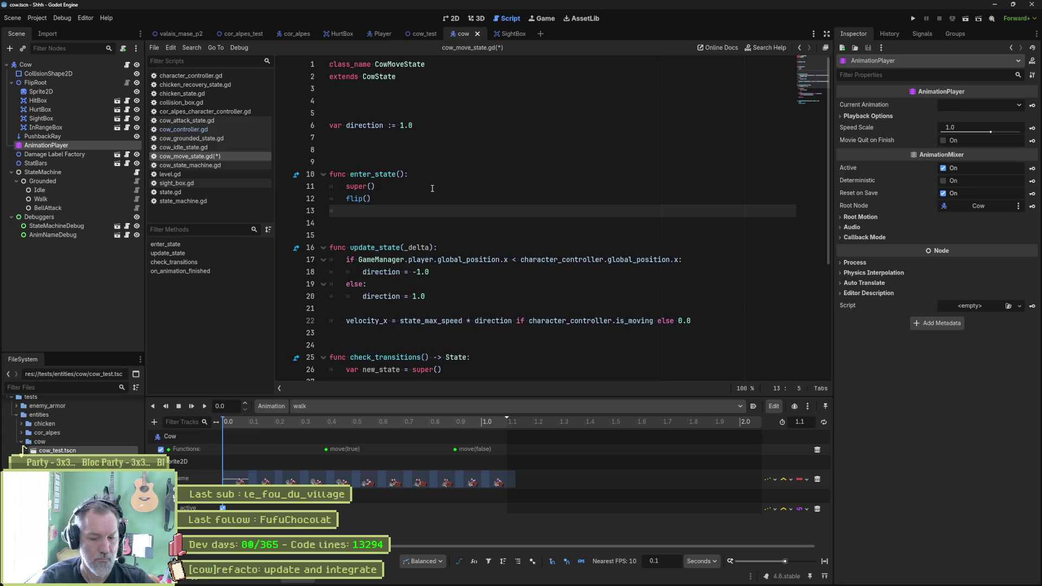
type("inr")
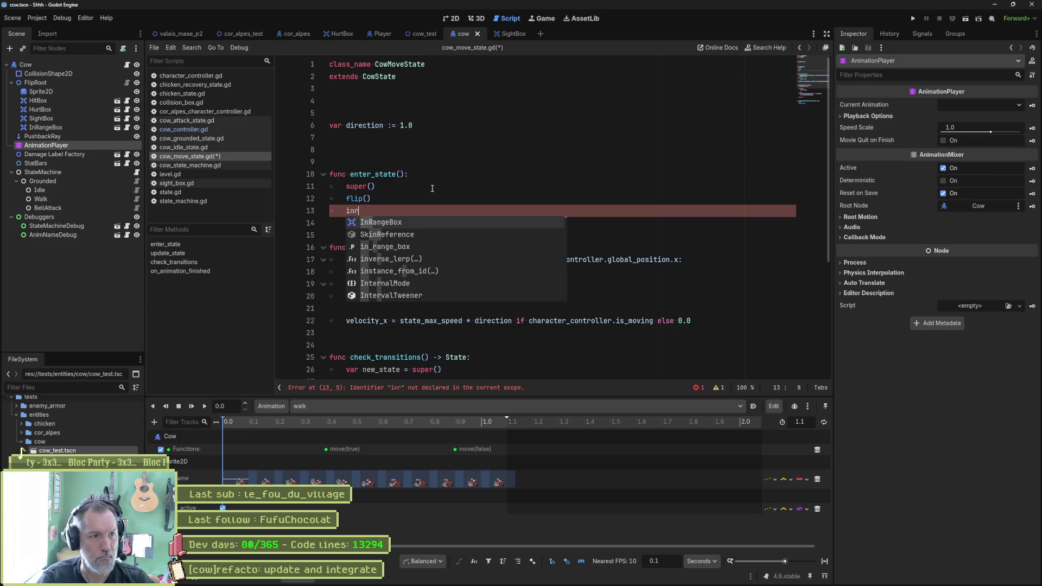
key("Down")
key("Down")
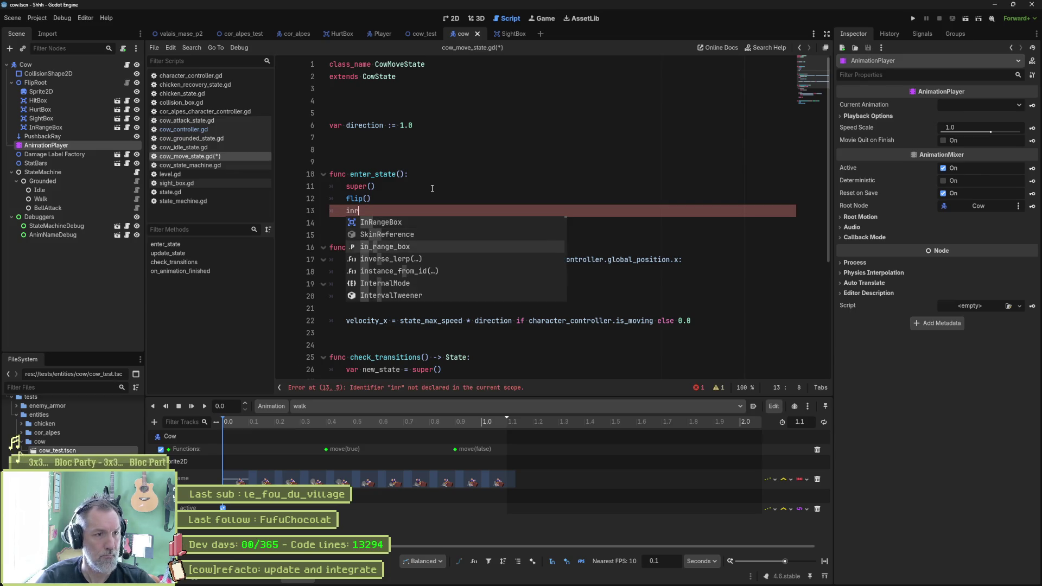
key("Return")
type(".is")
key("Return")
type("tive")
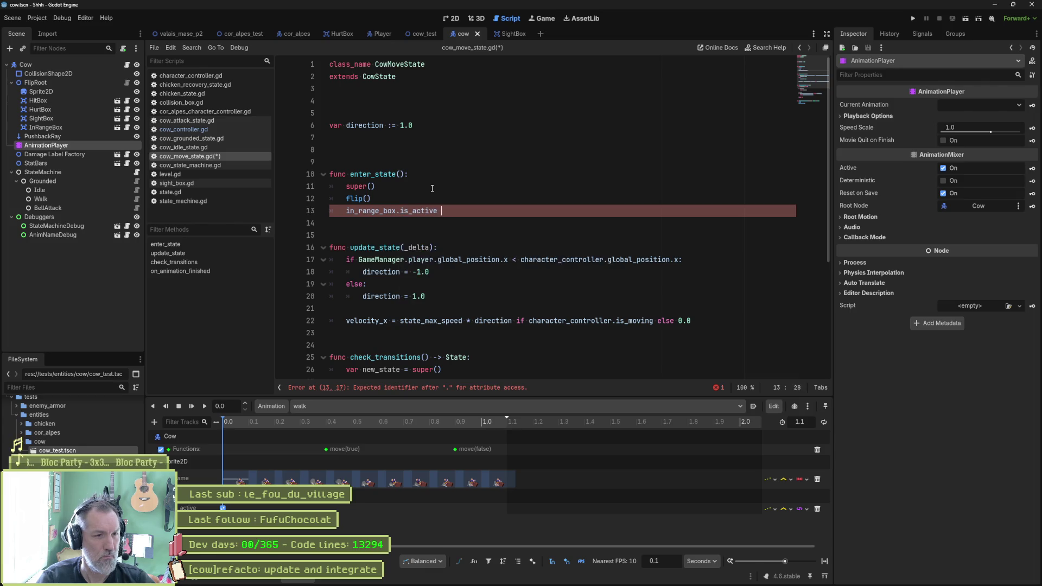
type("rue")
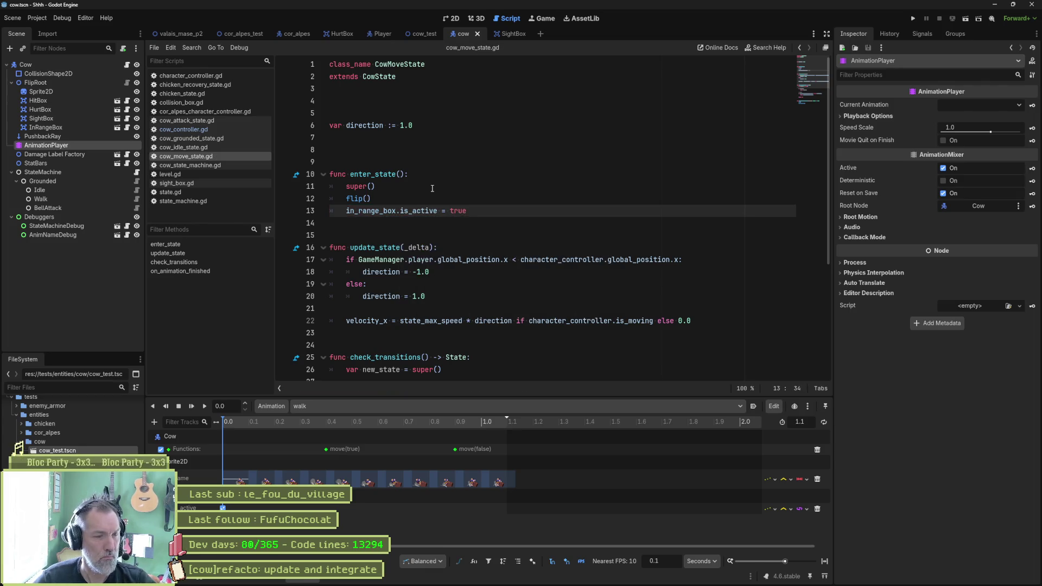
Step: Run the cow_test scene, then return to the 2D editor
left_click(431, 35)
key("F6")
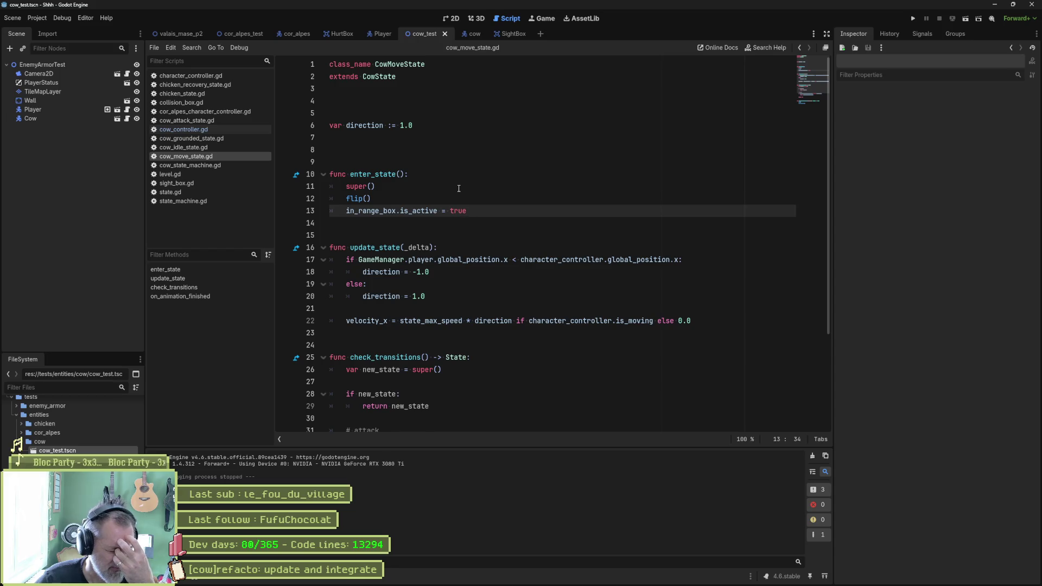
left_click(453, 18)
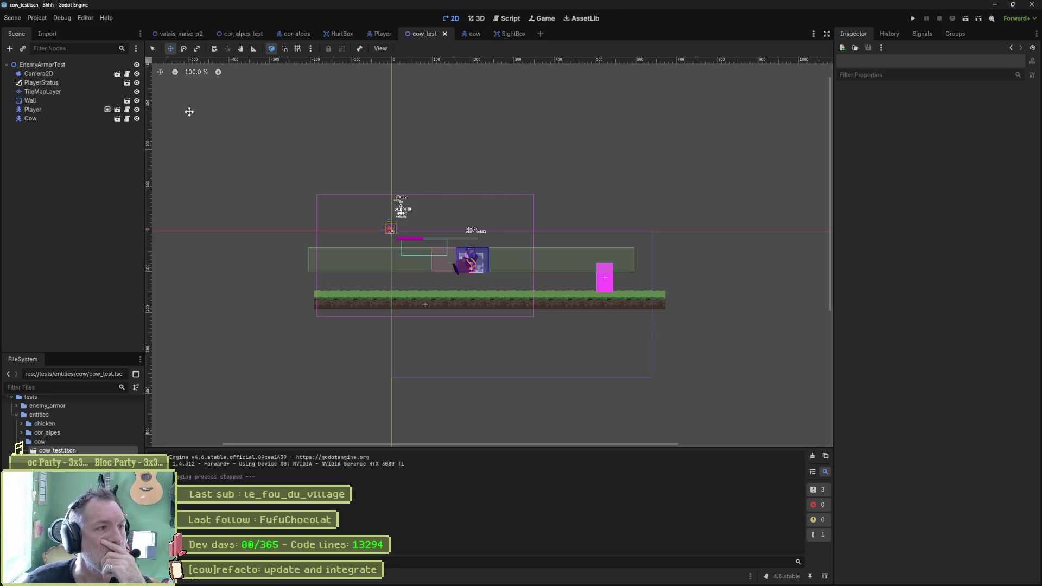
Step: Revert the cow Sprite2D's scale x to 1.0 and save the cow scene
left_click(466, 34)
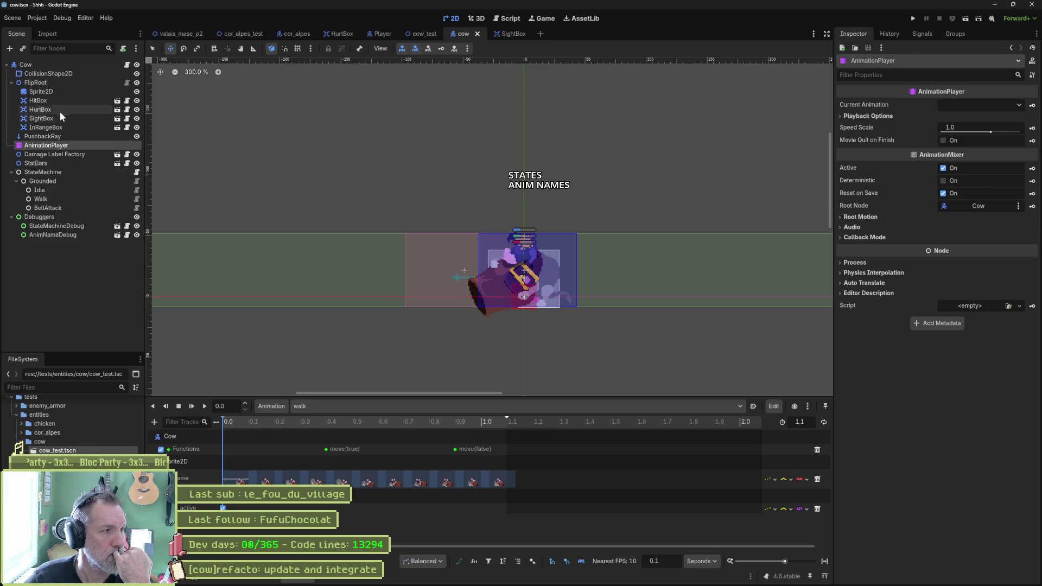
left_click(63, 91)
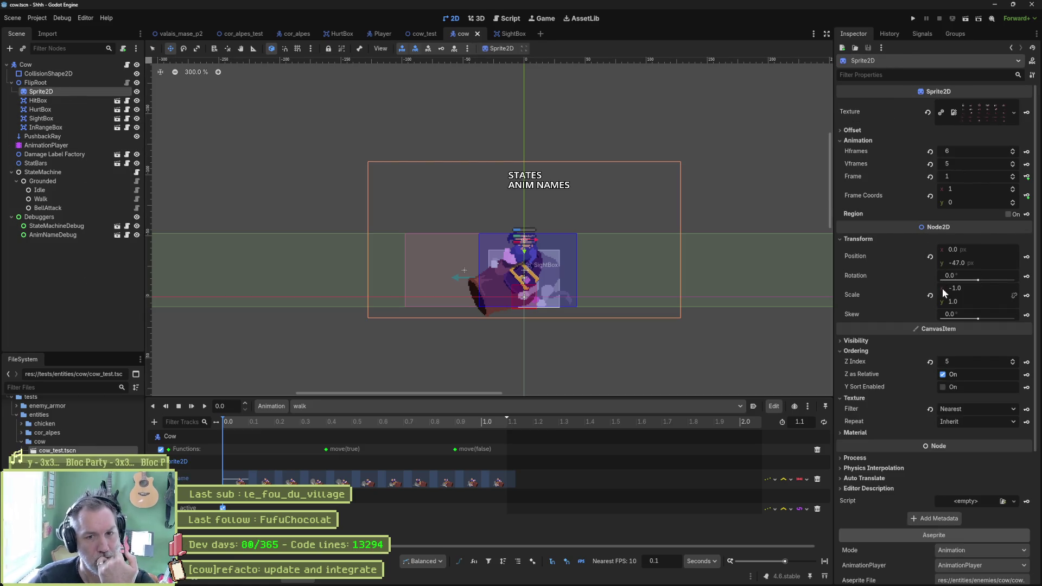
left_click(930, 294)
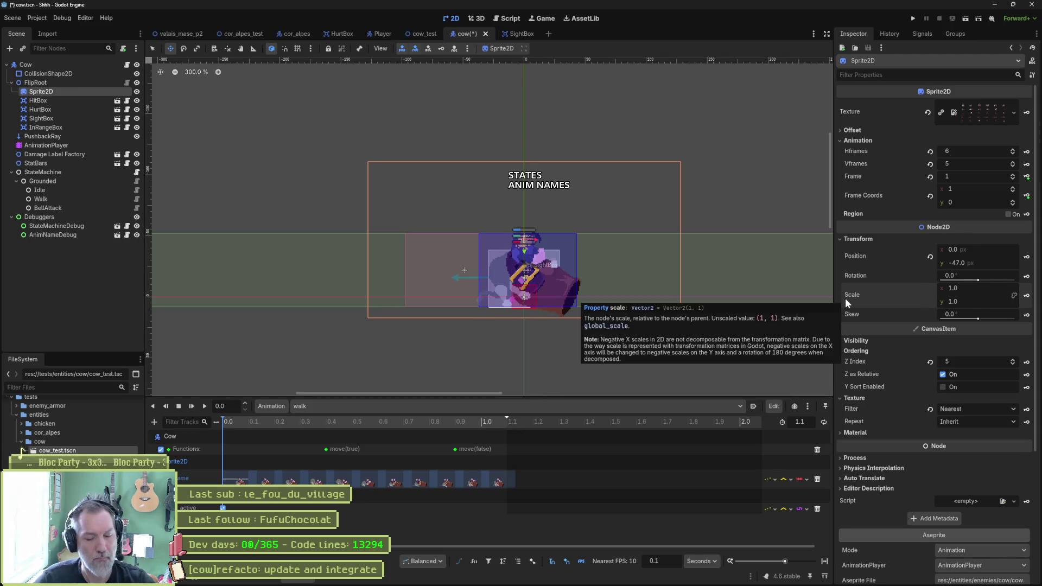
key("ctrl+z")
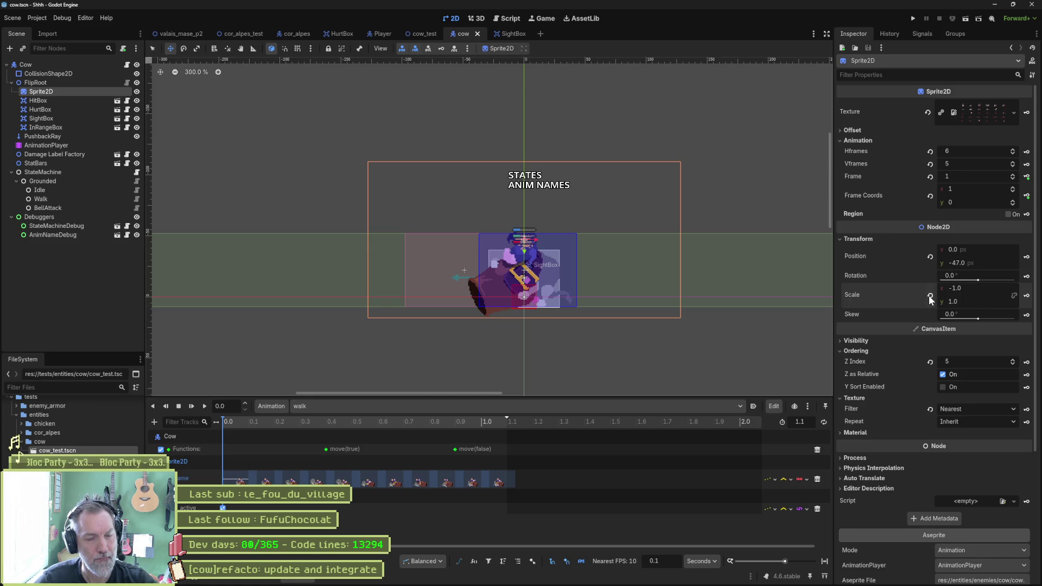
left_click(929, 295)
key("ctrl+s")
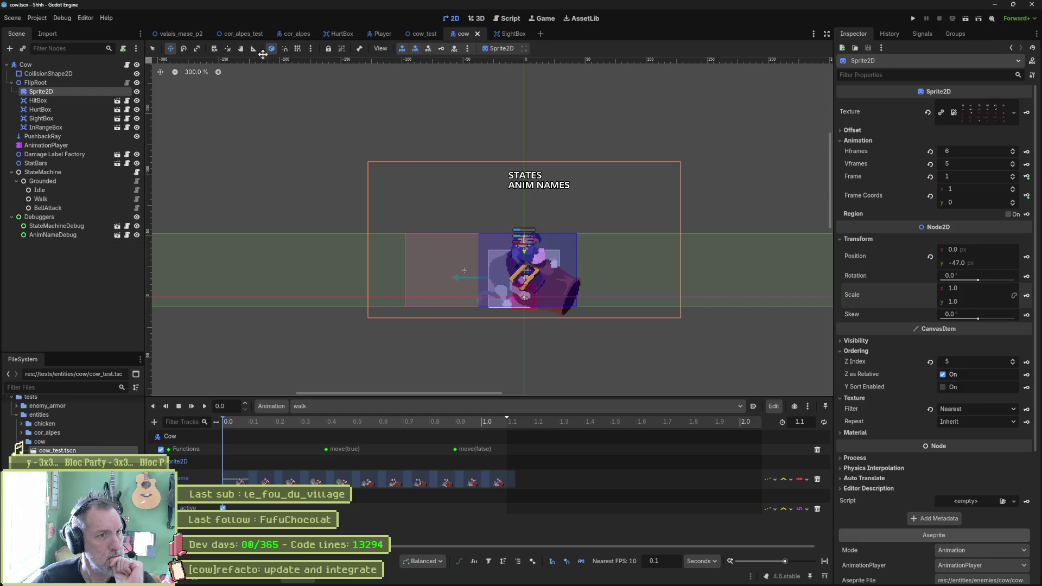
Step: Run the cow_test scene to test the cow
mouse_move(407, 41)
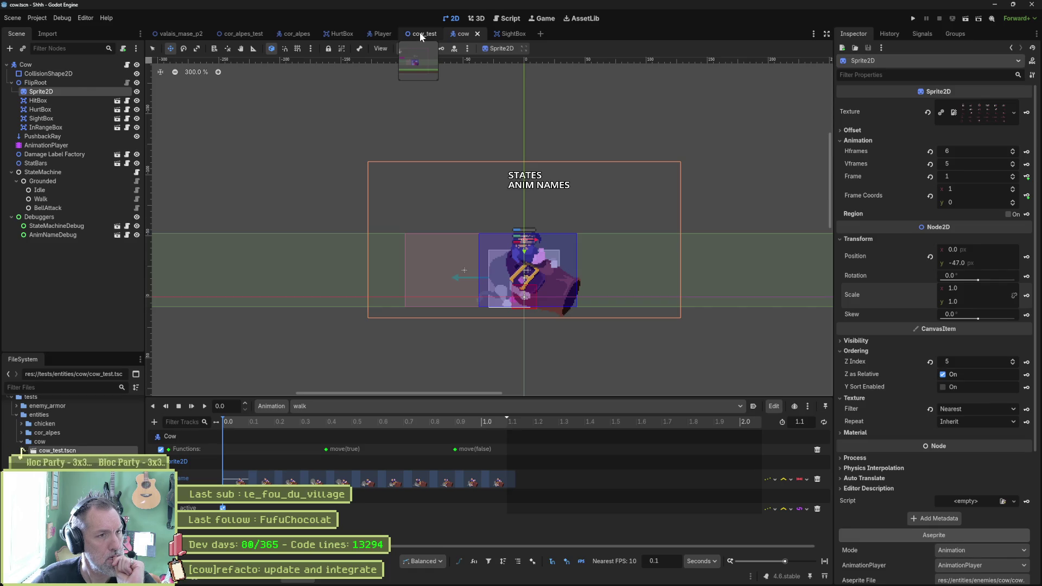
left_click(420, 34)
key("F6")
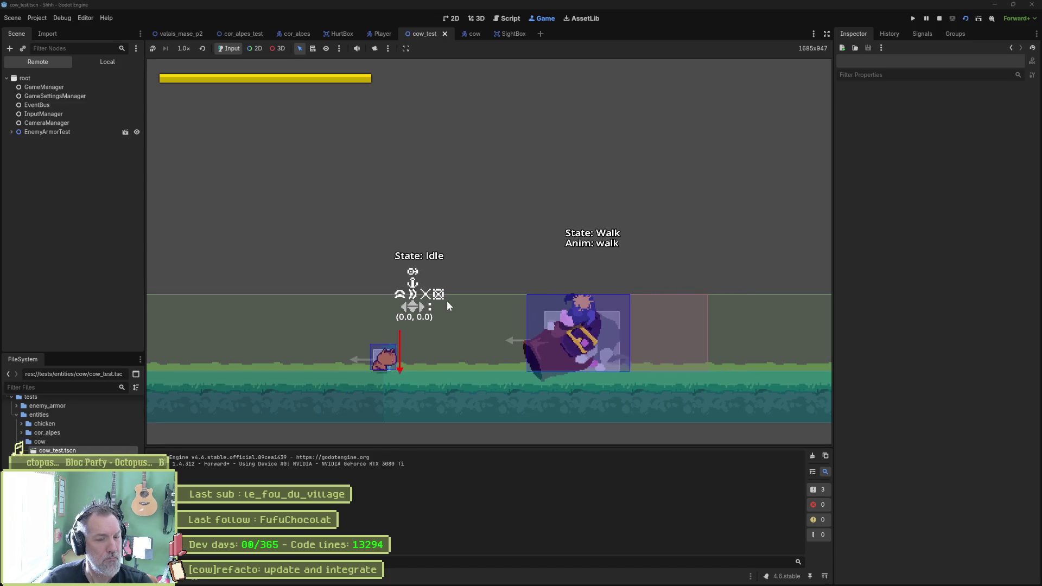
Step: Stop the cow_test run after watching the cow walk toward the player
left_click(937, 18)
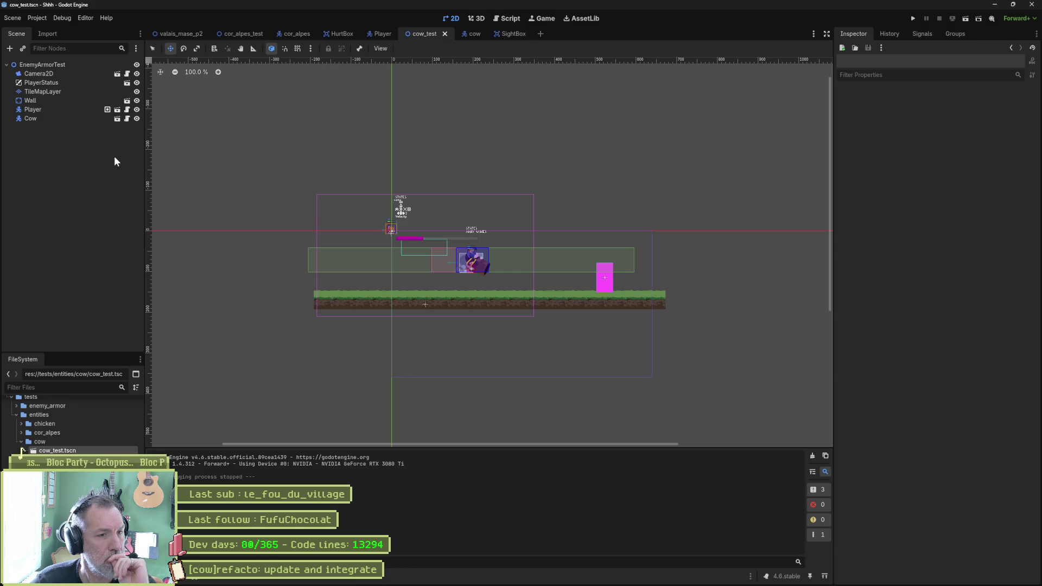
Step: Set the cow Sprite2D's scale x back to -1.0 and save the cow scene
scroll(447, 276, "up", 3)
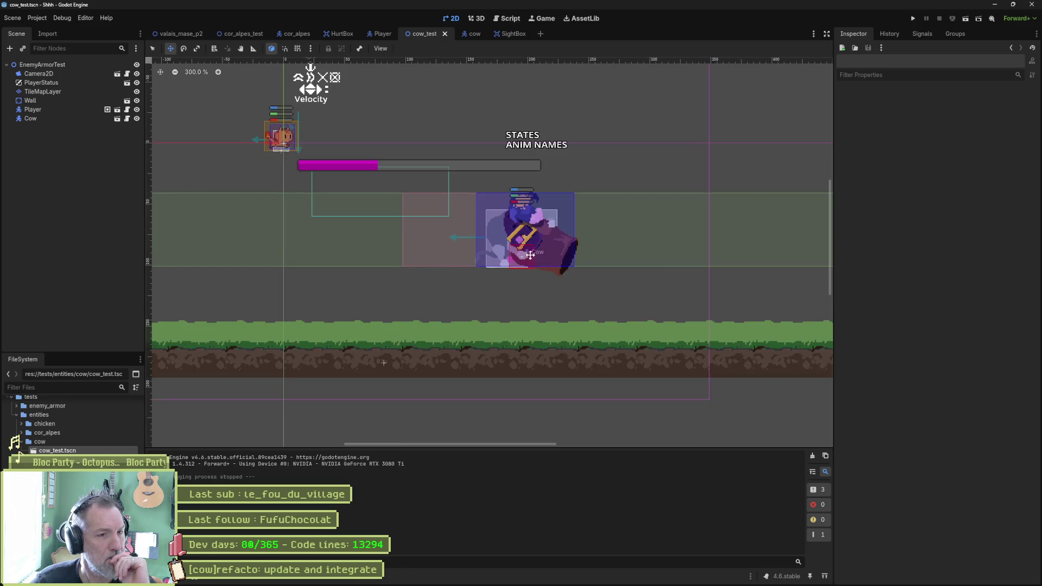
scroll(516, 310, "up", 1)
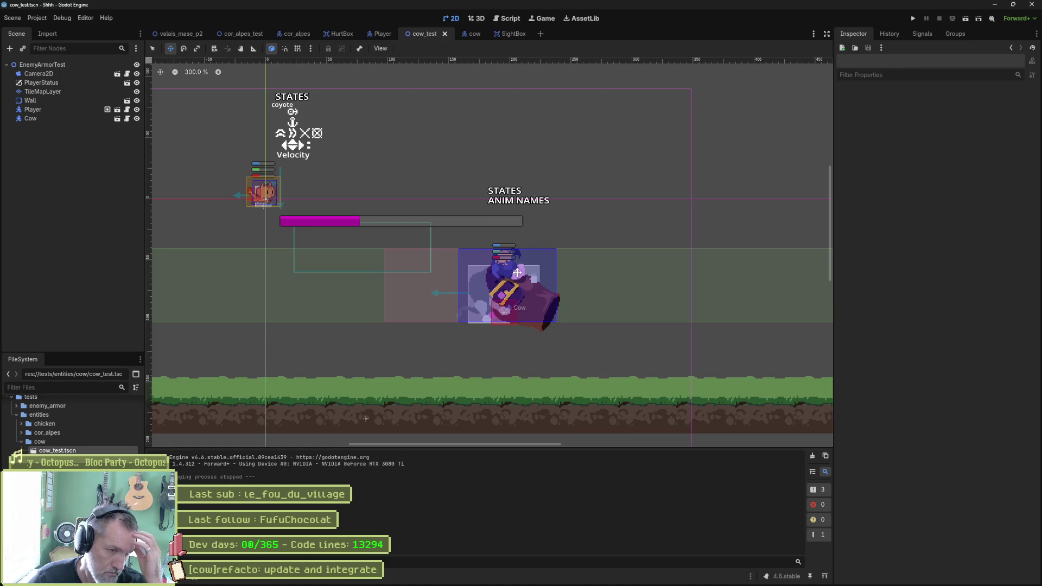
left_click(470, 34)
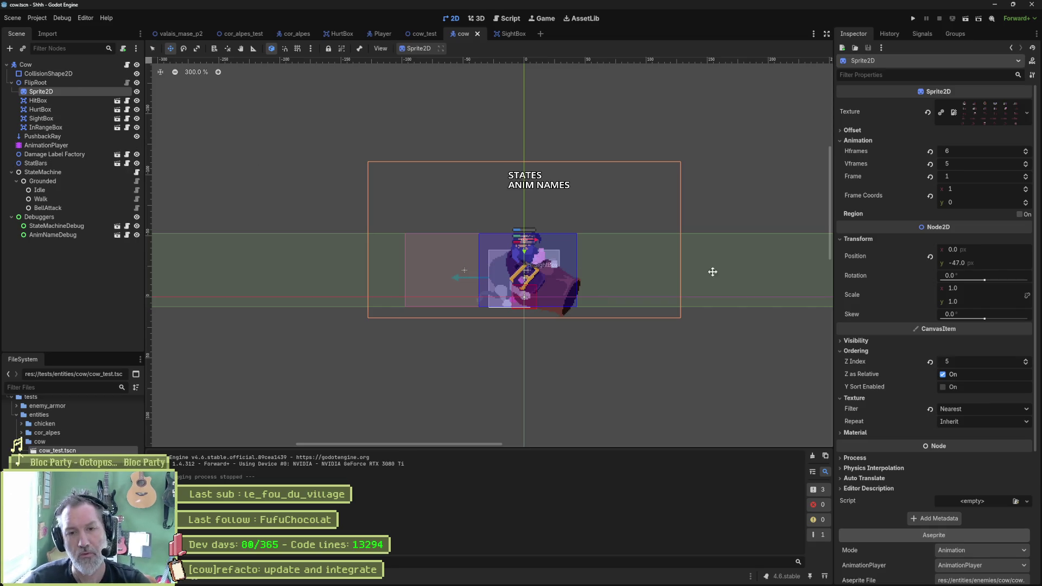
left_click(989, 288)
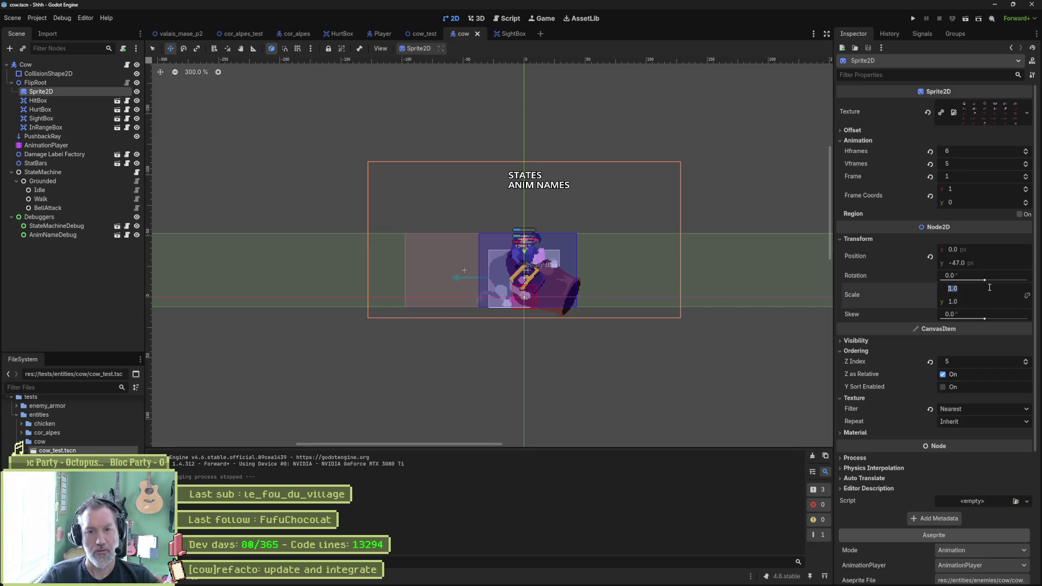
type("-1")
key("Return")
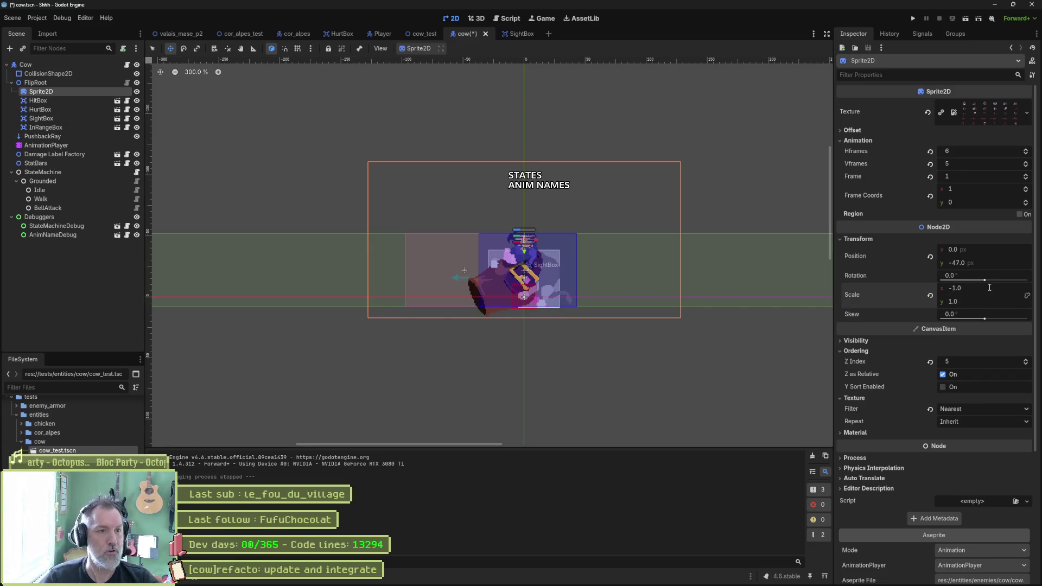
key("ctrl+s")
Step: Drag the InRangeBox right to x 46 and save the cow scene
left_click(100, 147)
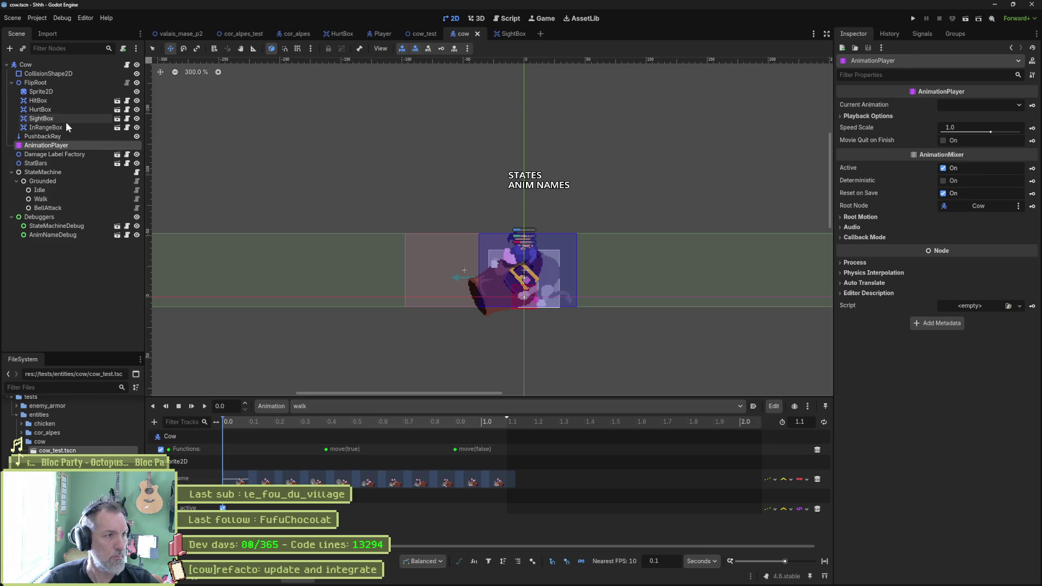
left_click(46, 127)
left_click_drag(478, 272, 593, 278)
key("ctrl+s")
key("ctrl+shift+Tab")
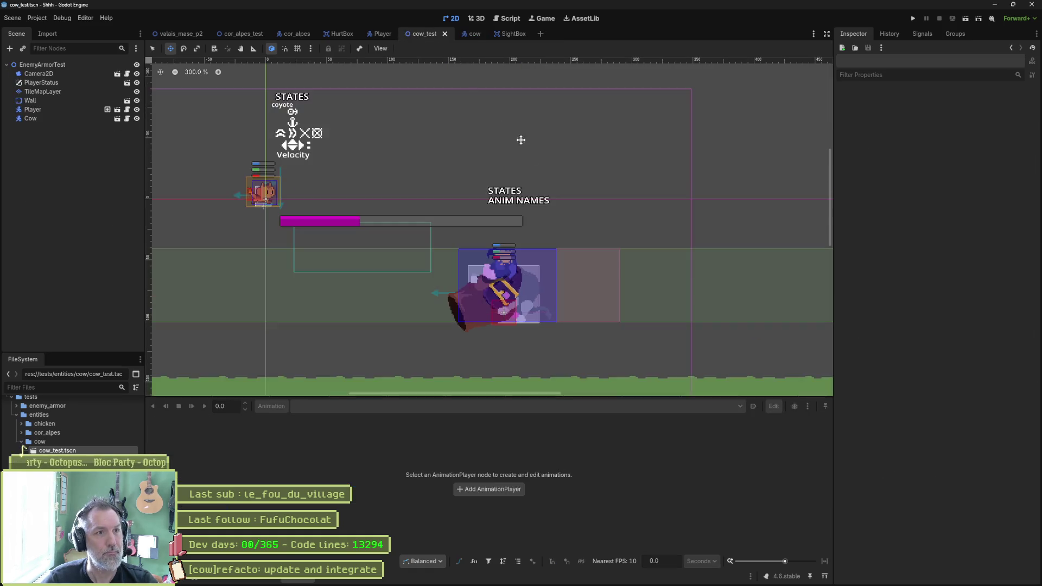
key("F6")
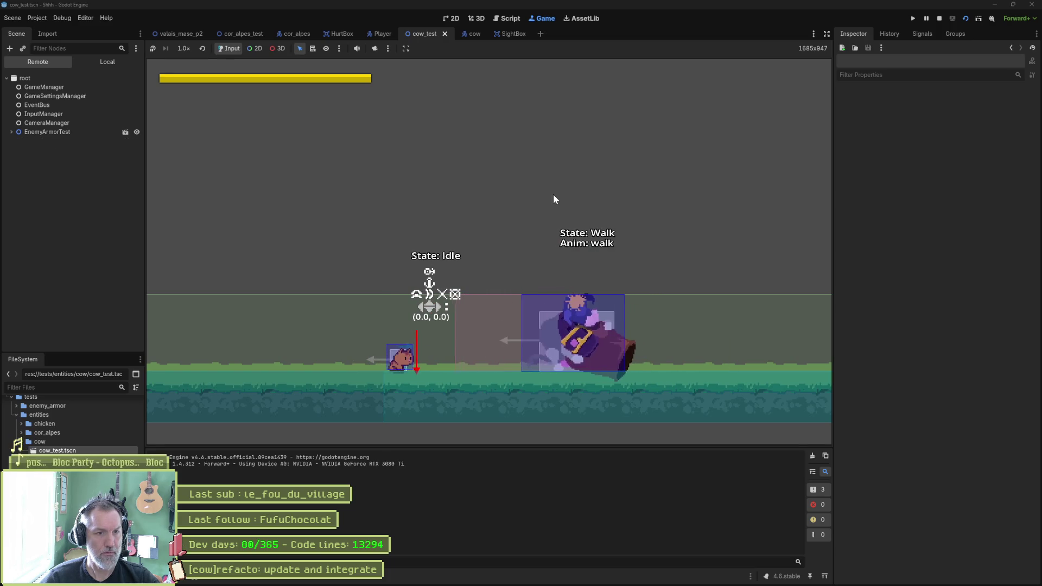
key("F8")
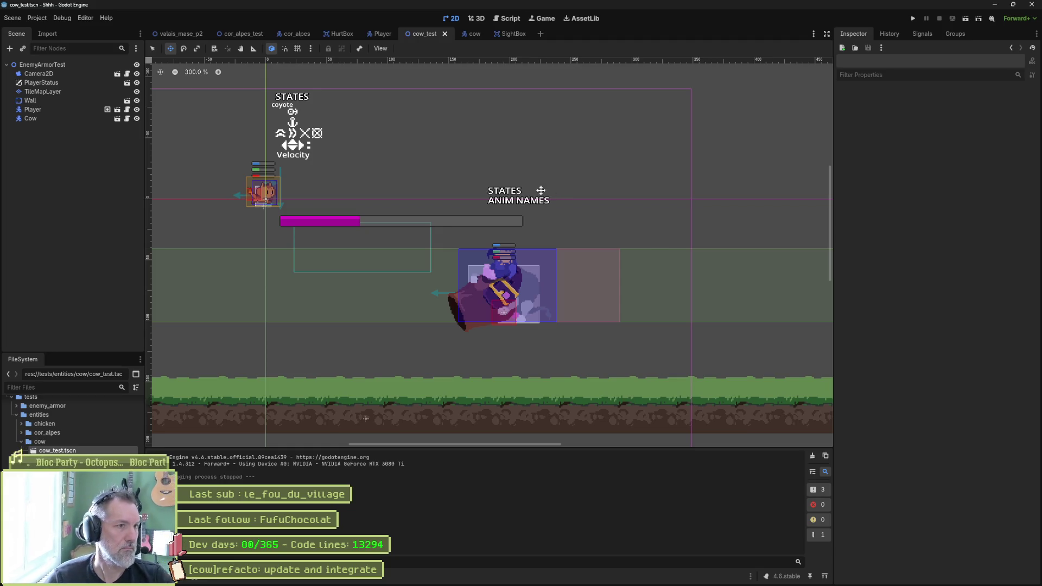
Step: In the cow's bell attack animation, move the HitBox further left at 0.5 seconds
left_click(466, 34)
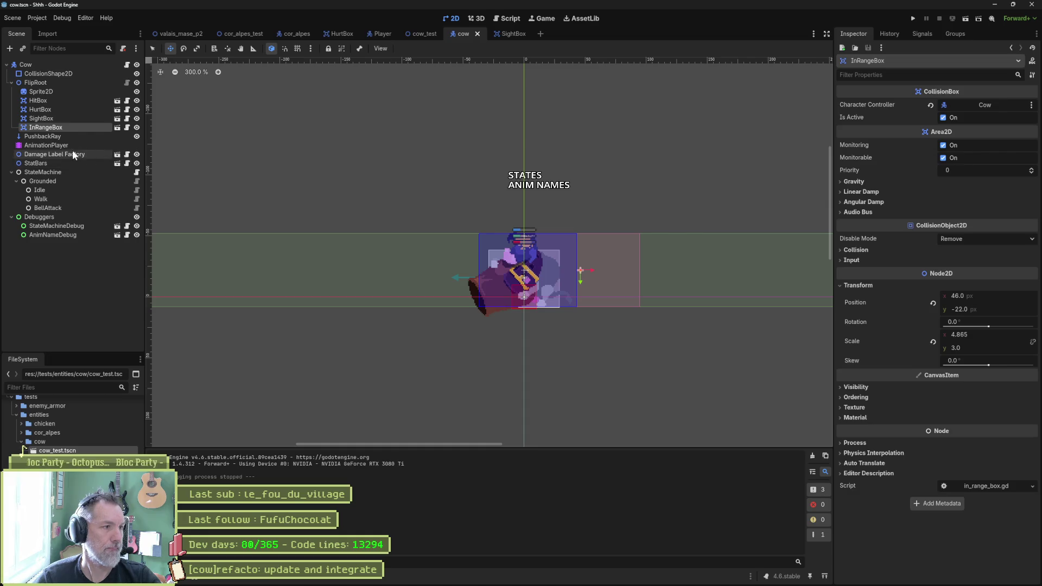
left_click(95, 146)
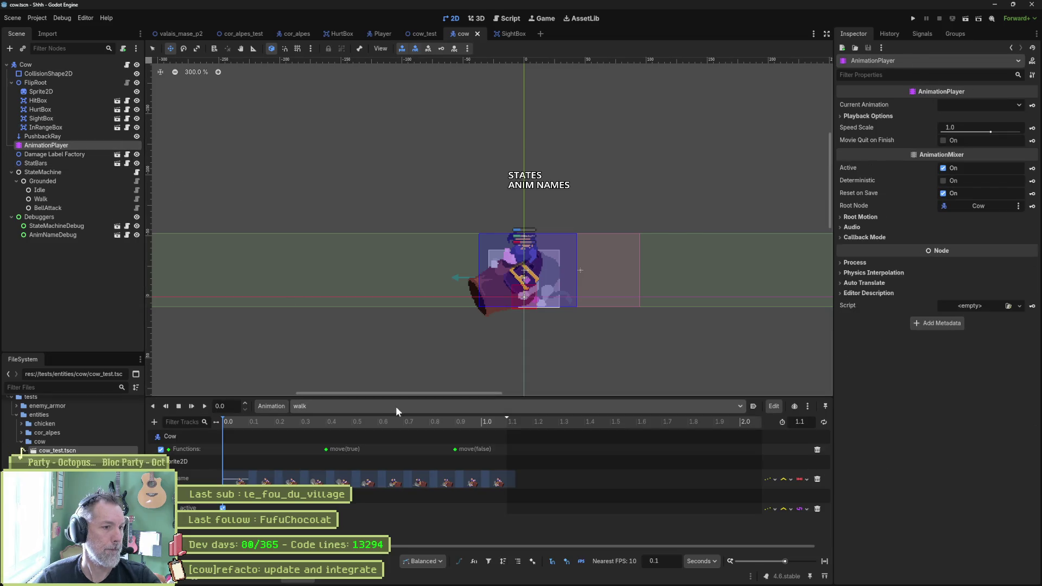
left_click(406, 409)
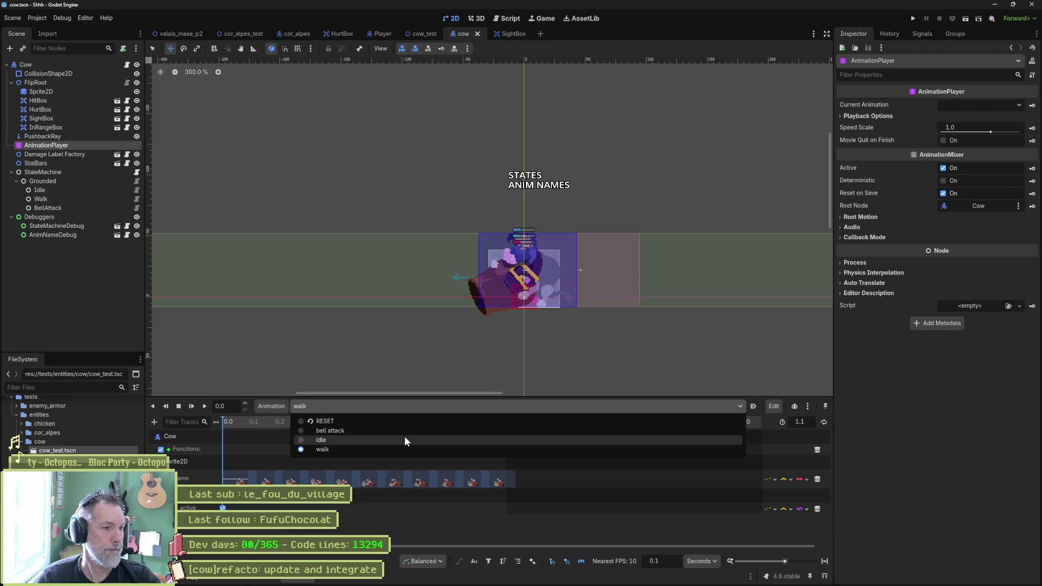
left_click(405, 432)
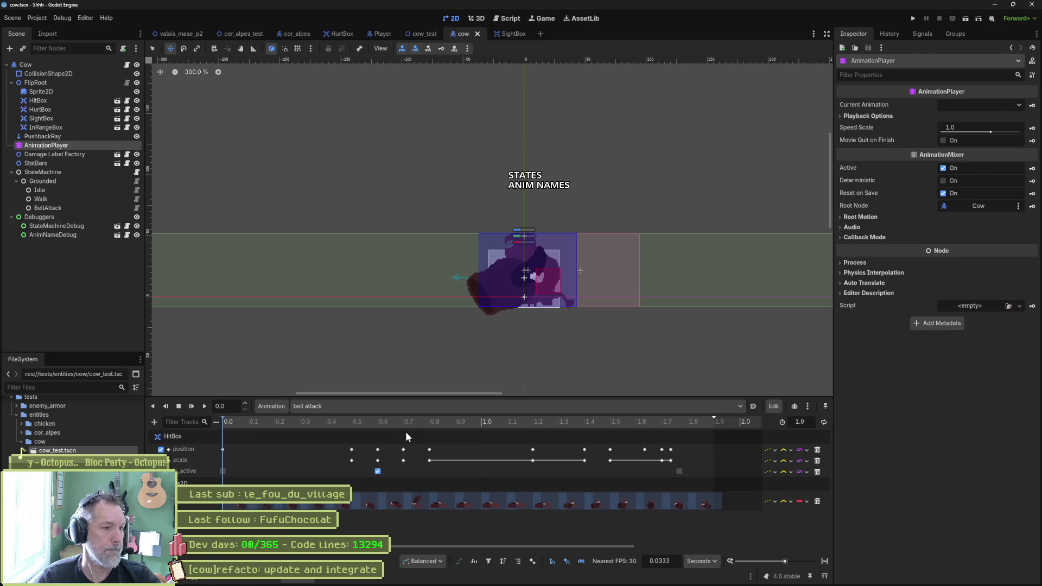
left_click(351, 421)
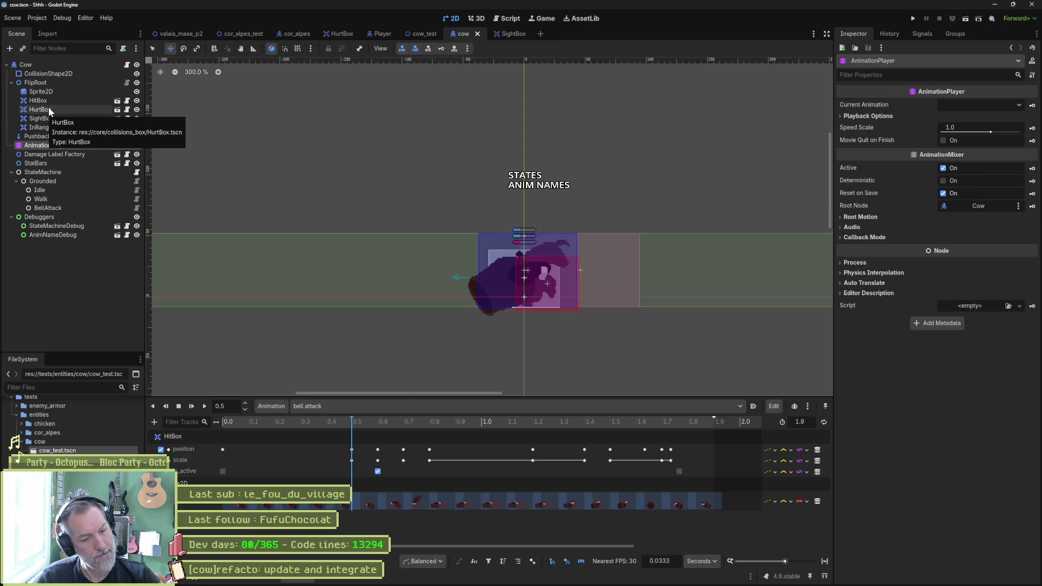
left_click(48, 110)
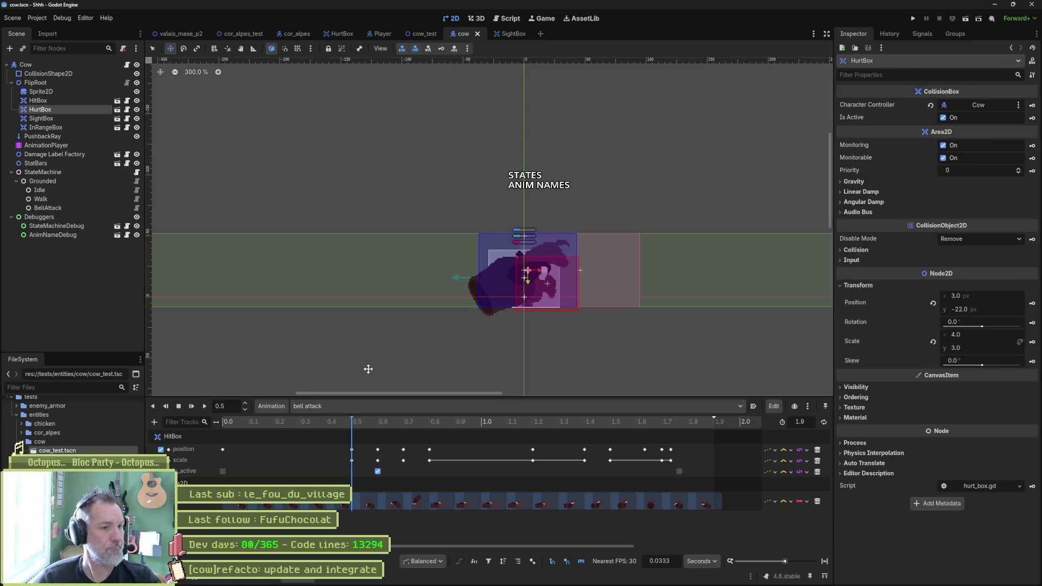
left_click_drag(552, 278, 514, 275)
key("ctrl+z")
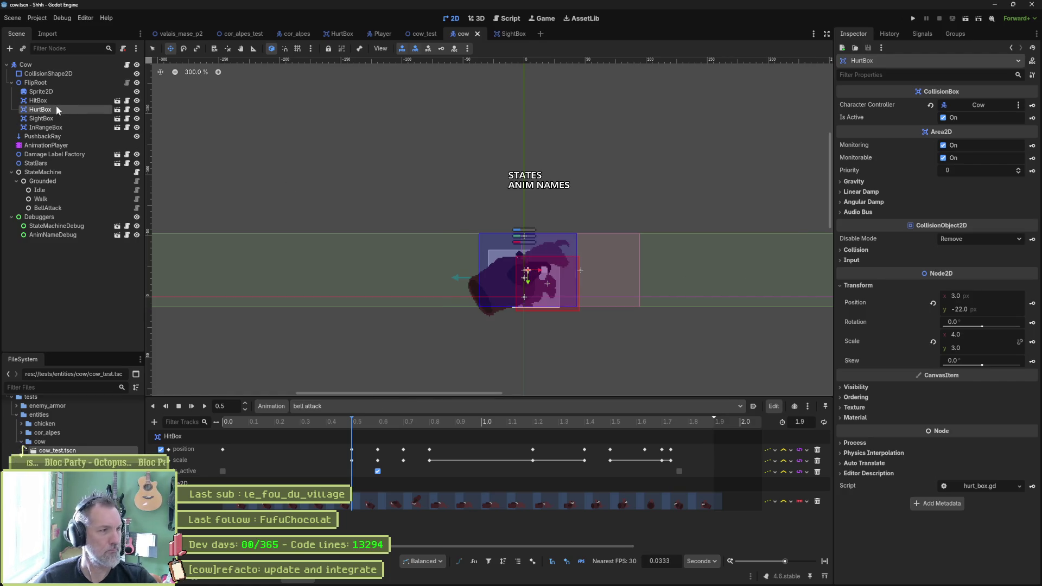
left_click(64, 98)
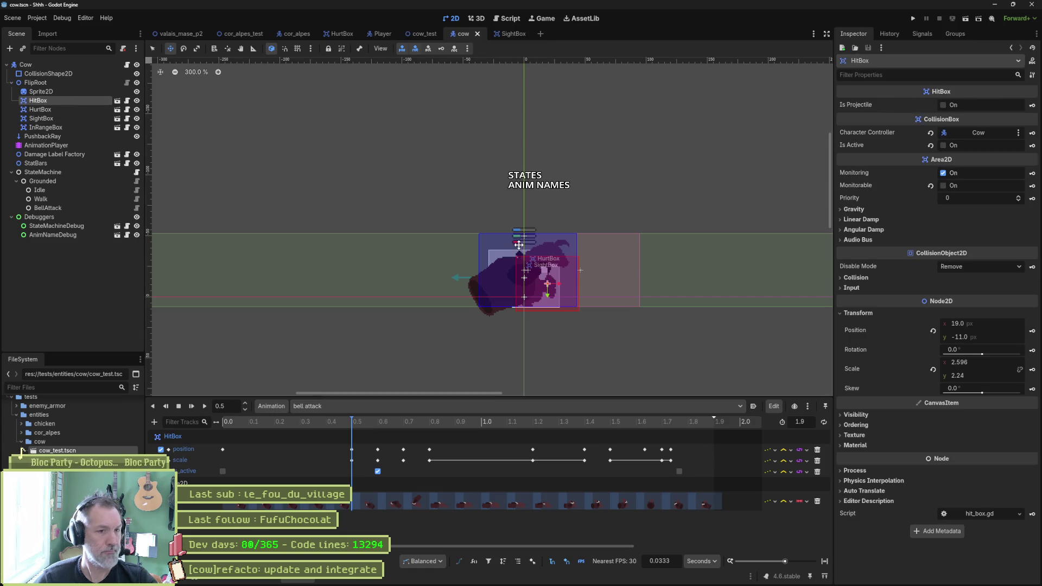
left_click_drag(533, 278, 491, 276)
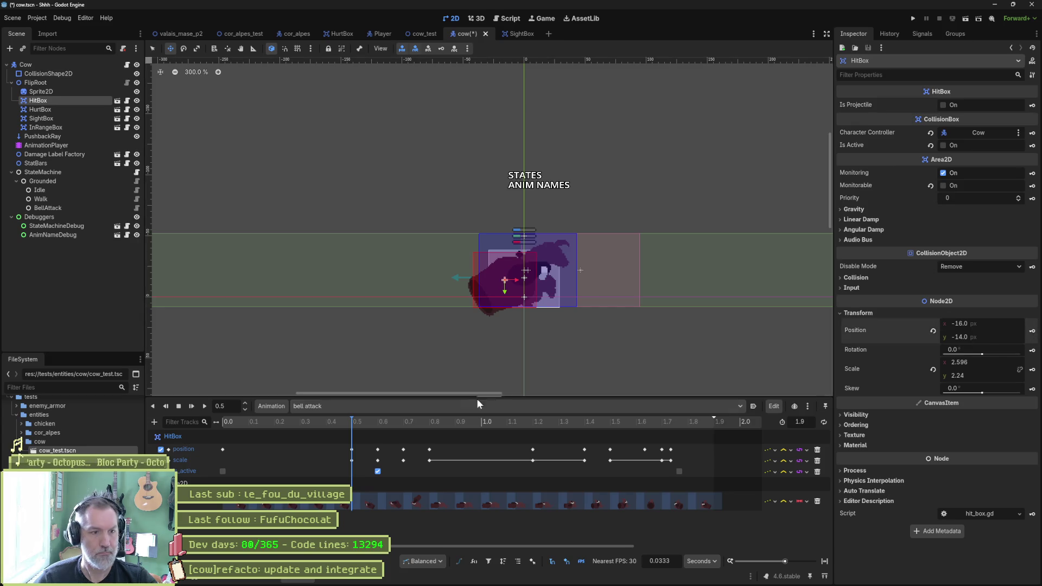
Step: Move the HitBox to (0, -11) at 1.7333 seconds, then run cow_test
left_click(377, 431)
left_click(672, 427)
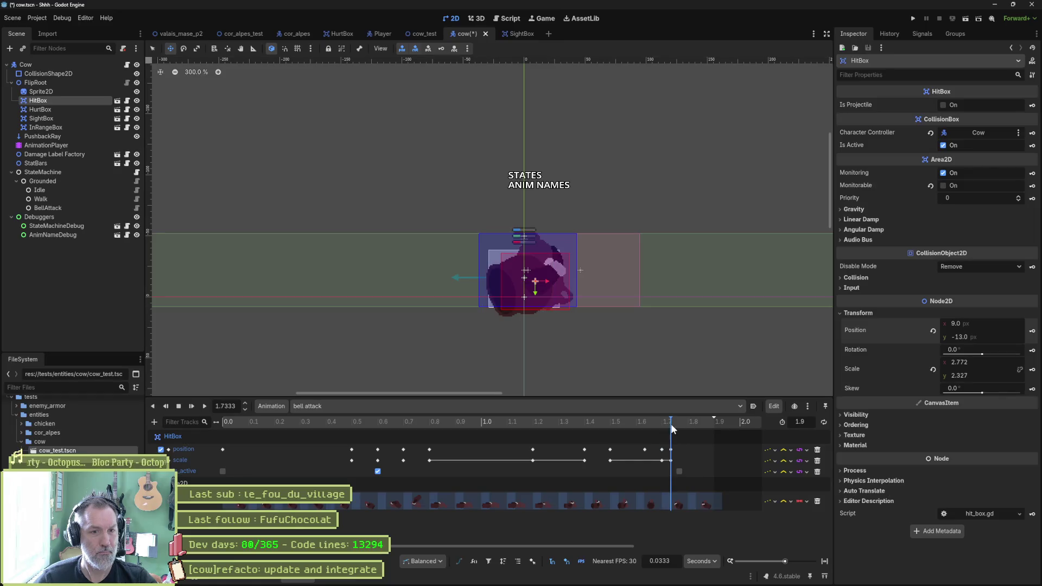
left_click_drag(532, 286, 520, 289)
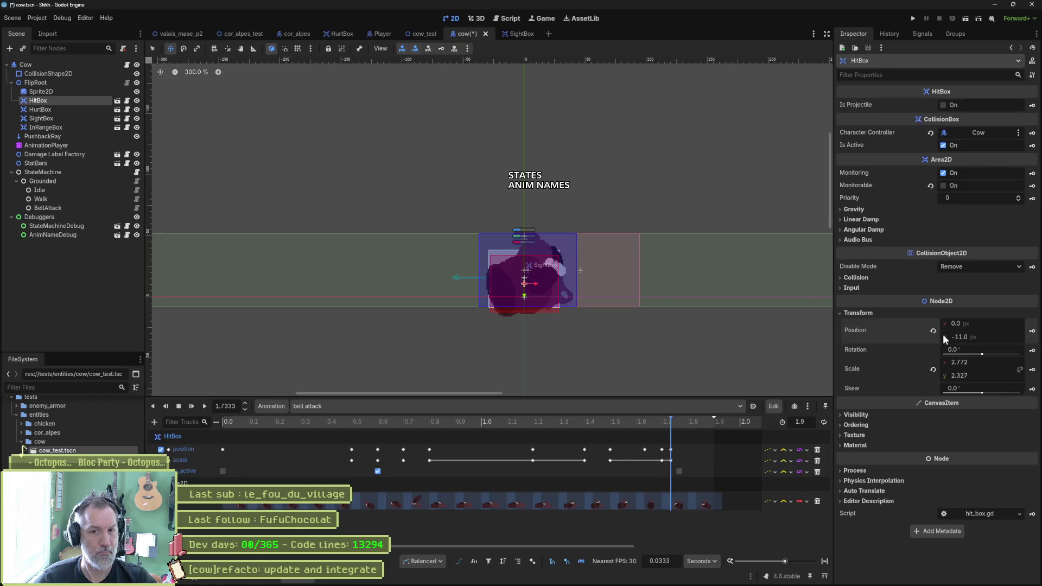
left_click(421, 34)
key("F6")
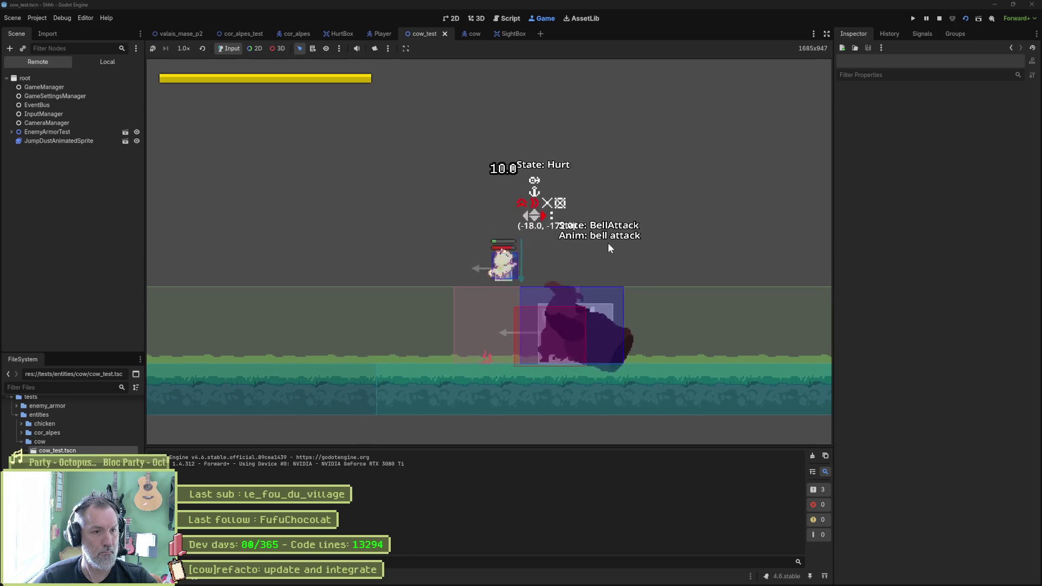
Step: Stop the cow_test run once the bell attack has hit the player
key("F8")
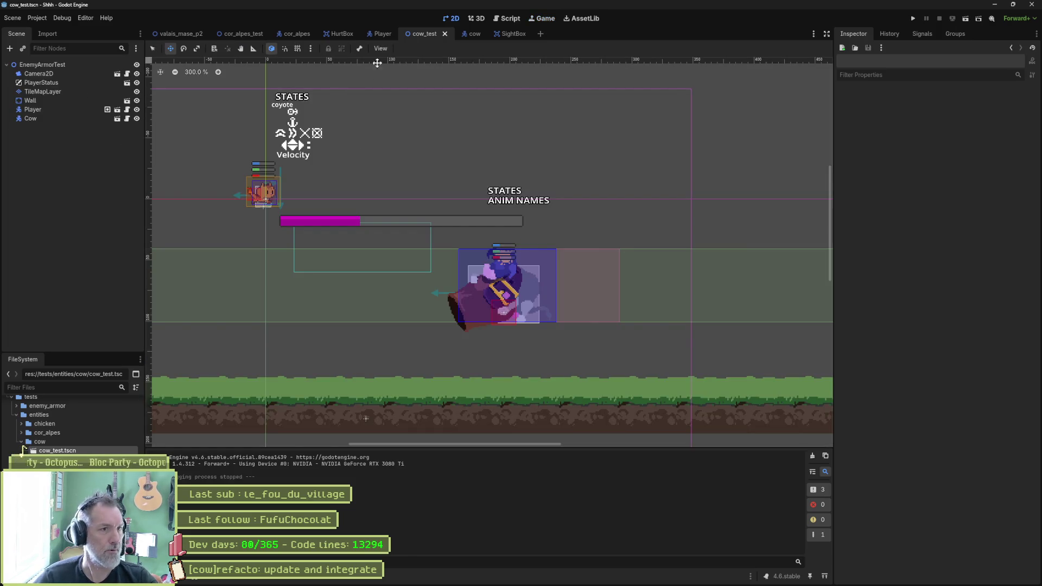
Step: In the cow's bell attack timeline, move the HitBox active key to 0.7 s
left_click(473, 34)
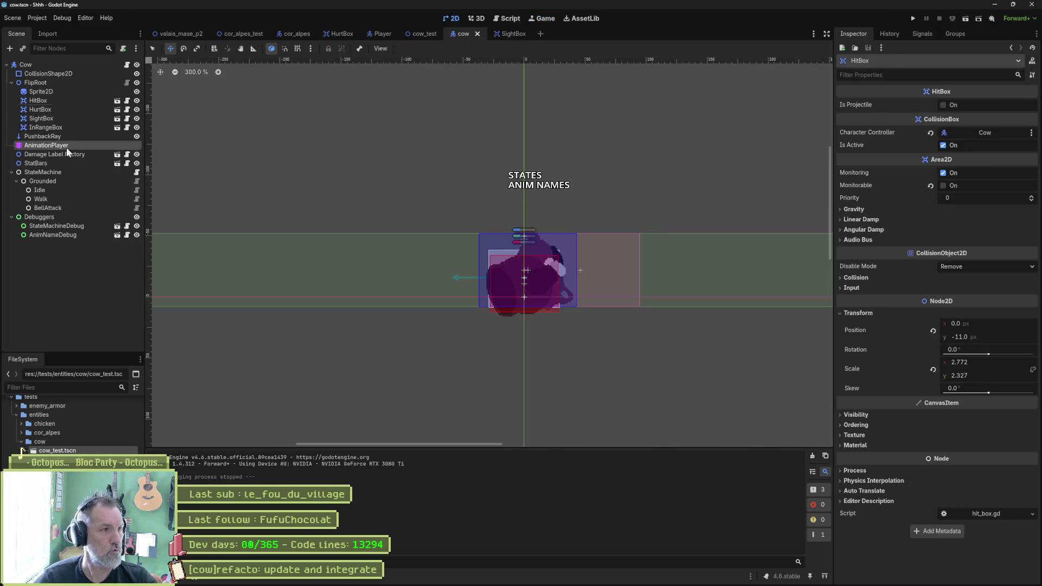
left_click(60, 145)
mouse_move(435, 428)
left_mouse_down()
mouse_move(256, 426)
mouse_move(292, 428)
left_mouse_up()
left_click(378, 449)
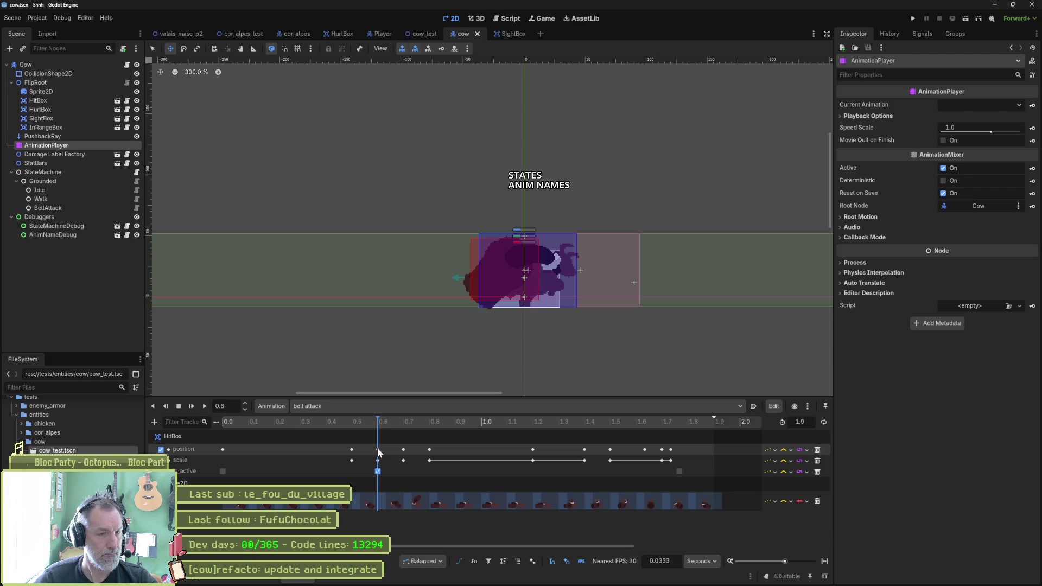
left_click(403, 450)
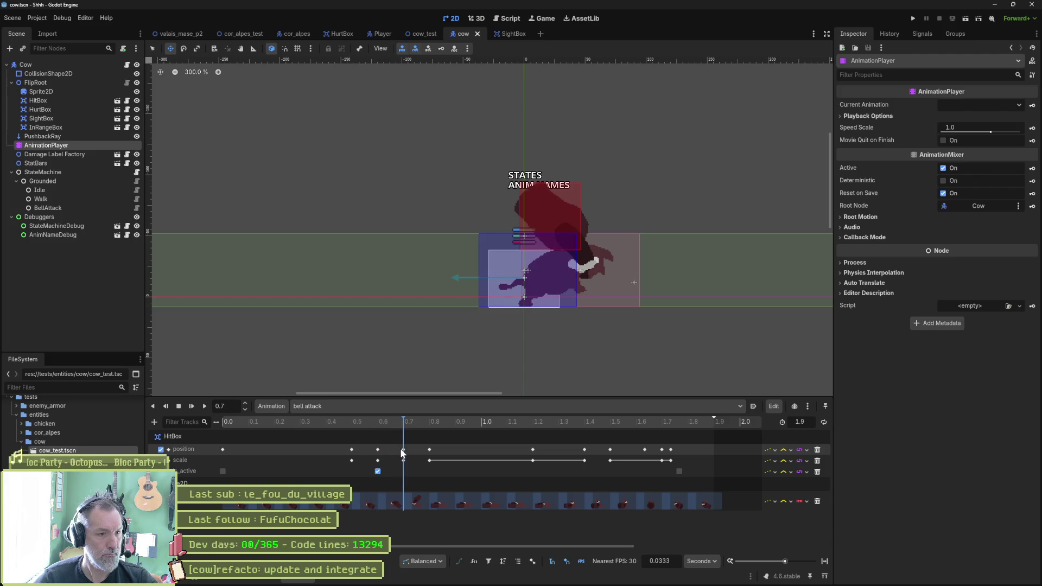
left_click_drag(378, 471, 403, 472)
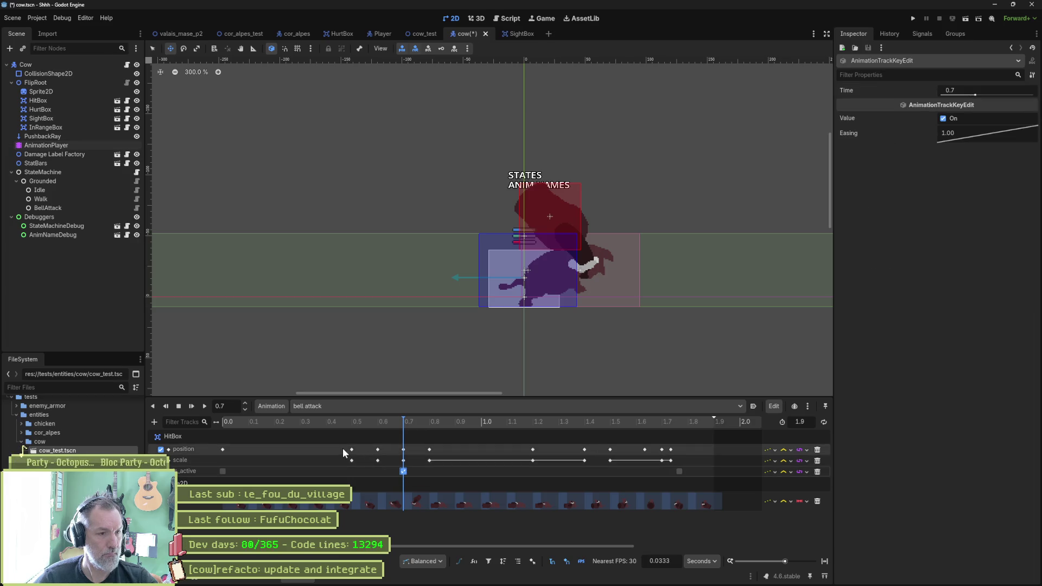
Step: Delete the HitBox position and scale keys before 0.7 s, save the cow, and run cow_test
left_click_drag(215, 445, 389, 451)
left_click(222, 449)
left_click(377, 450, "shift")
left_click(352, 449, "shift")
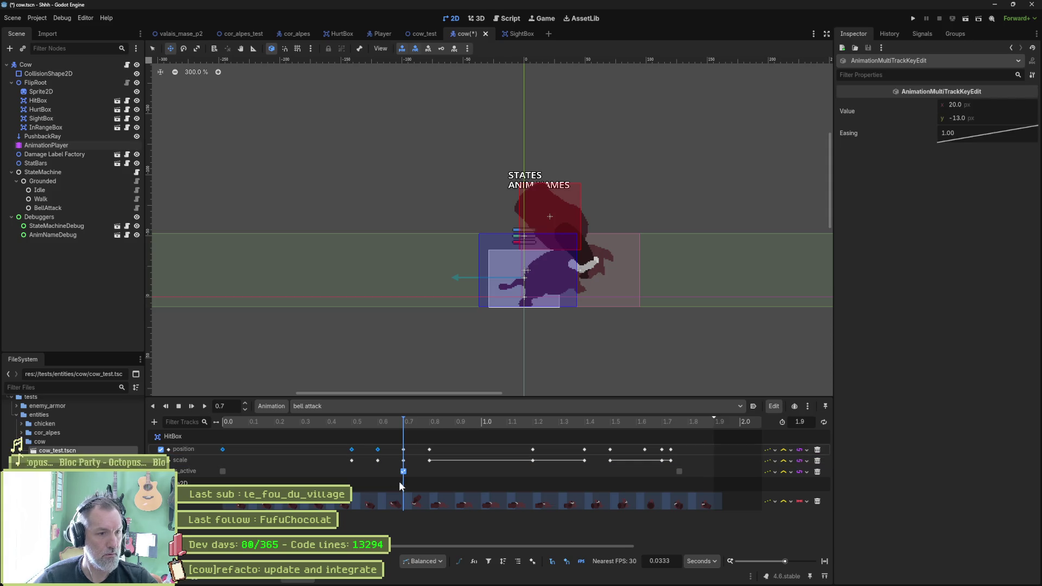
key("Delete")
left_click(351, 461)
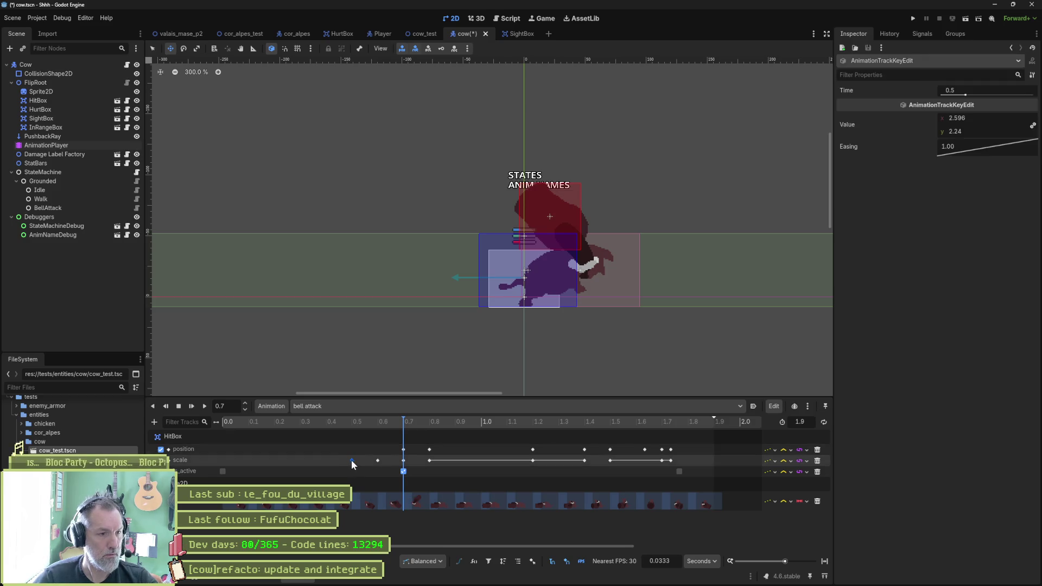
left_click(378, 460, "shift")
key("Delete")
key("ctrl+s")
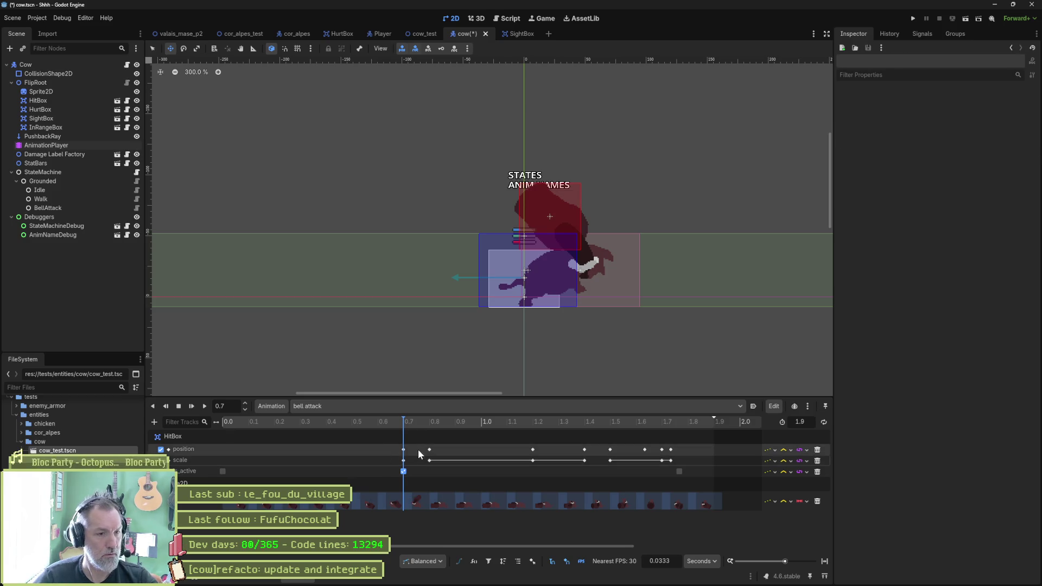
left_click(420, 34)
key("F6")
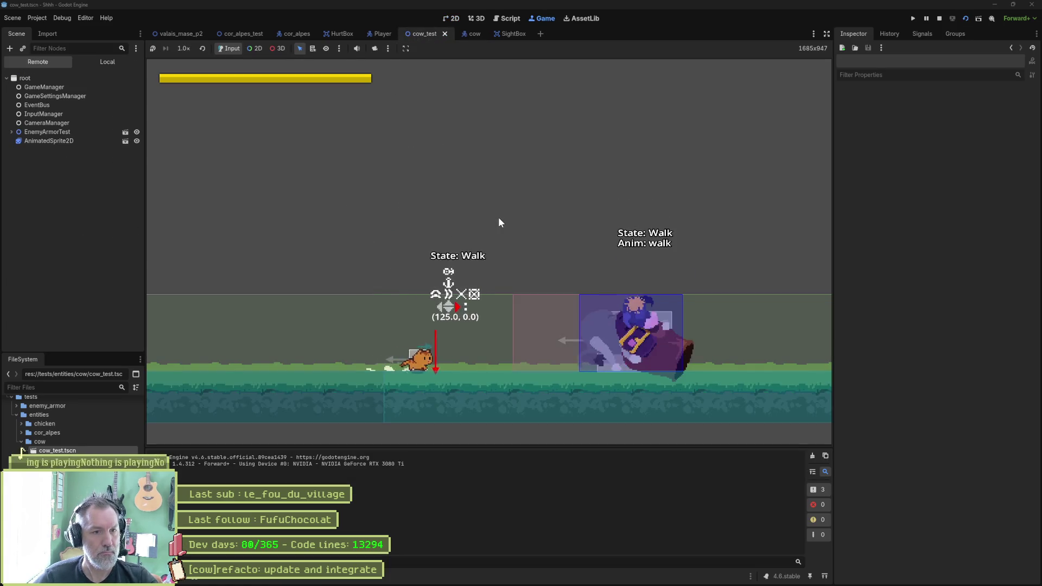
Step: Walk the cat right into the cow's bell attack, then stop the game
key("Right")
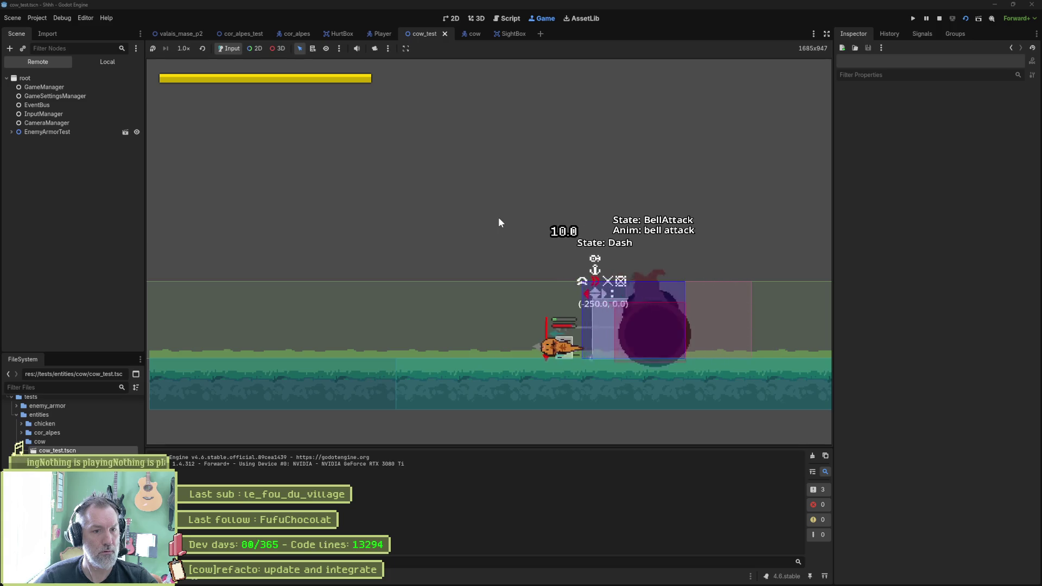
key("F8")
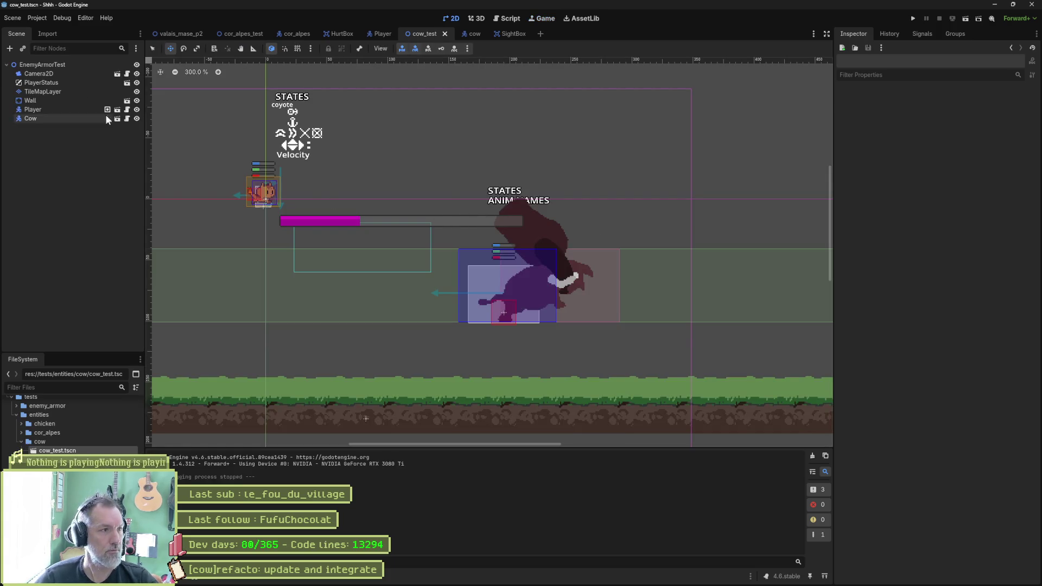
Step: Preview the end of the bell attack and nudge the cow's HitBox shape
left_click(473, 34)
left_click(65, 146)
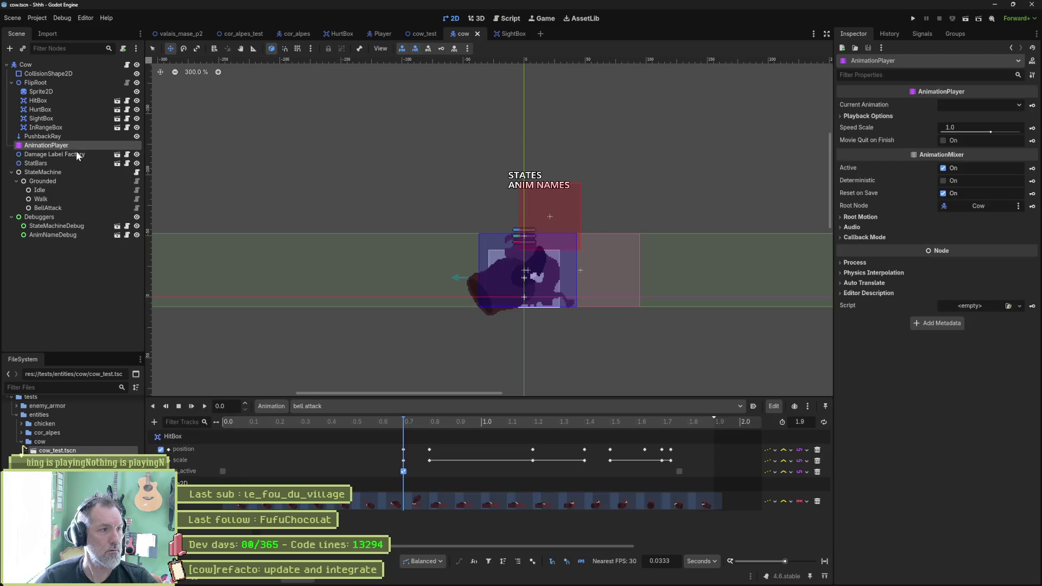
left_click_drag(418, 418, 683, 425)
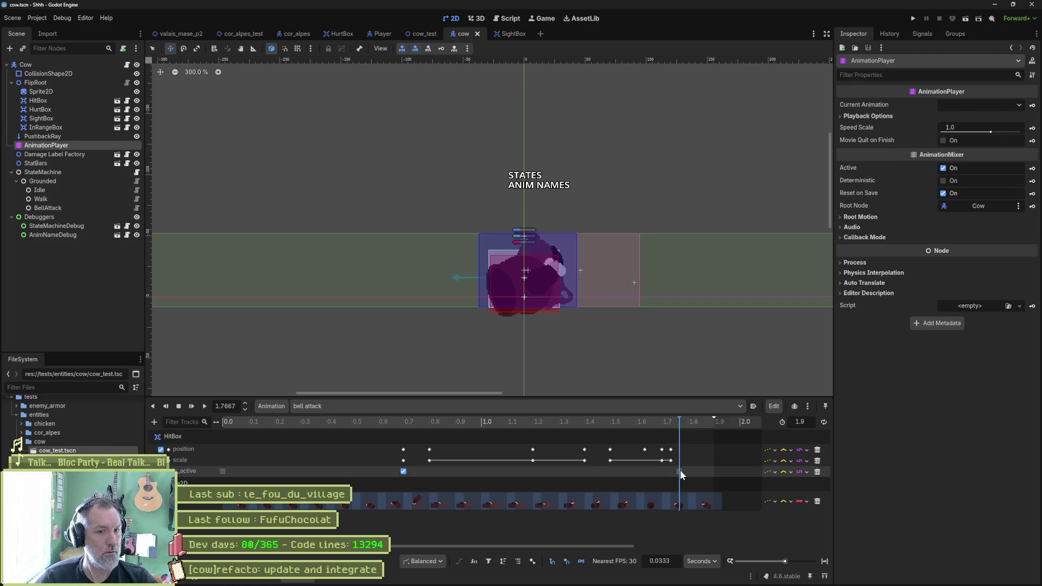
mouse_move(690, 429)
left_mouse_down()
mouse_move(722, 426)
mouse_move(652, 428)
mouse_move(721, 428)
mouse_move(717, 450)
left_mouse_up()
left_click(671, 449)
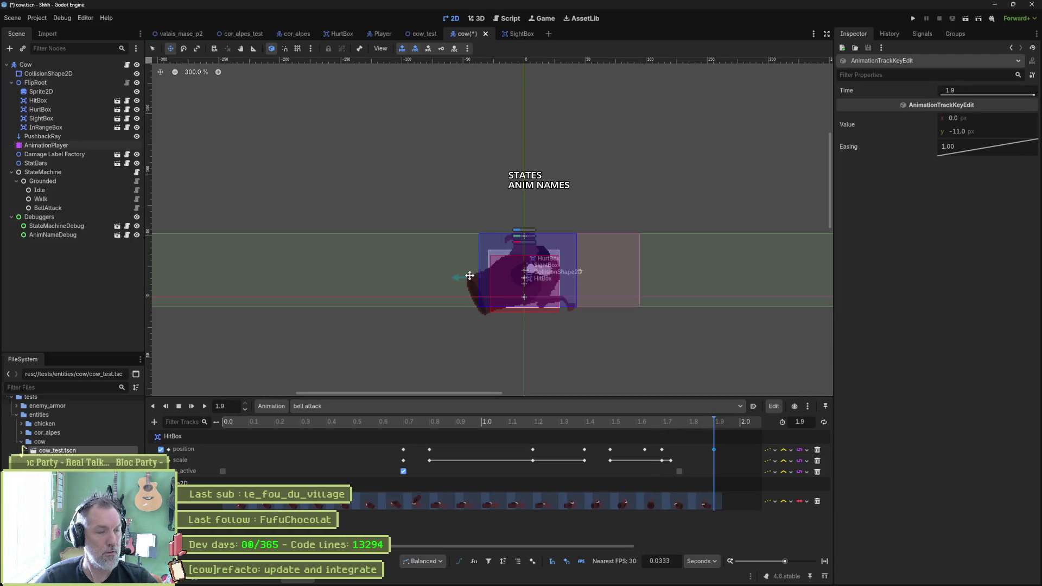
left_click(77, 102)
left_click_drag(508, 284, 483, 280)
mouse_move(711, 423)
left_mouse_down()
mouse_move(446, 426)
mouse_move(656, 433)
mouse_move(372, 433)
mouse_move(431, 428)
mouse_move(393, 425)
mouse_move(402, 427)
left_mouse_up()
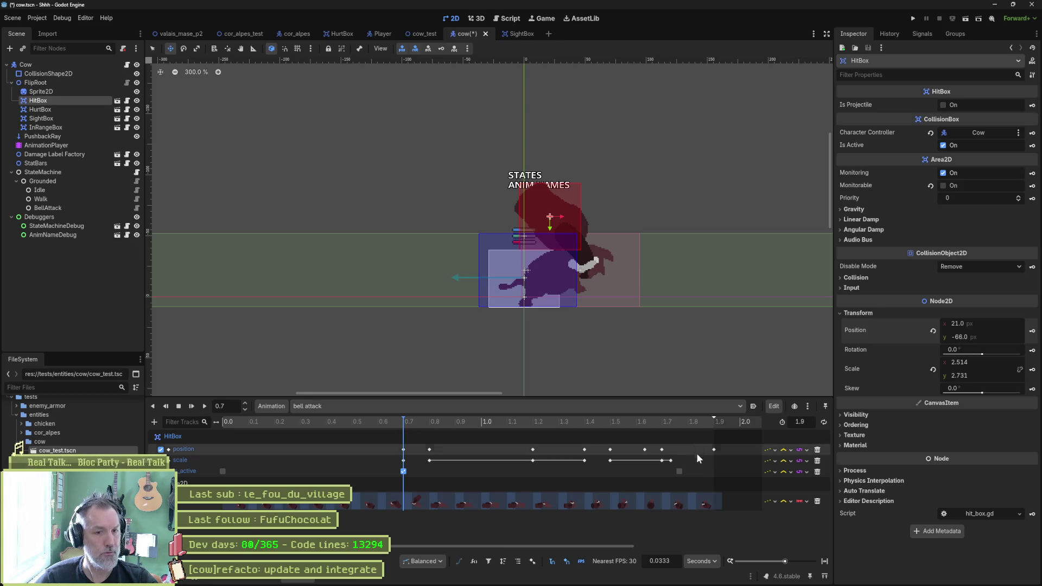
Step: Move the HitBox switch-off and final position keys to 1.8 s, then run cow_test
mouse_move(678, 471)
left_mouse_down()
mouse_move(728, 470)
mouse_move(715, 472)
left_mouse_up()
left_click(697, 425)
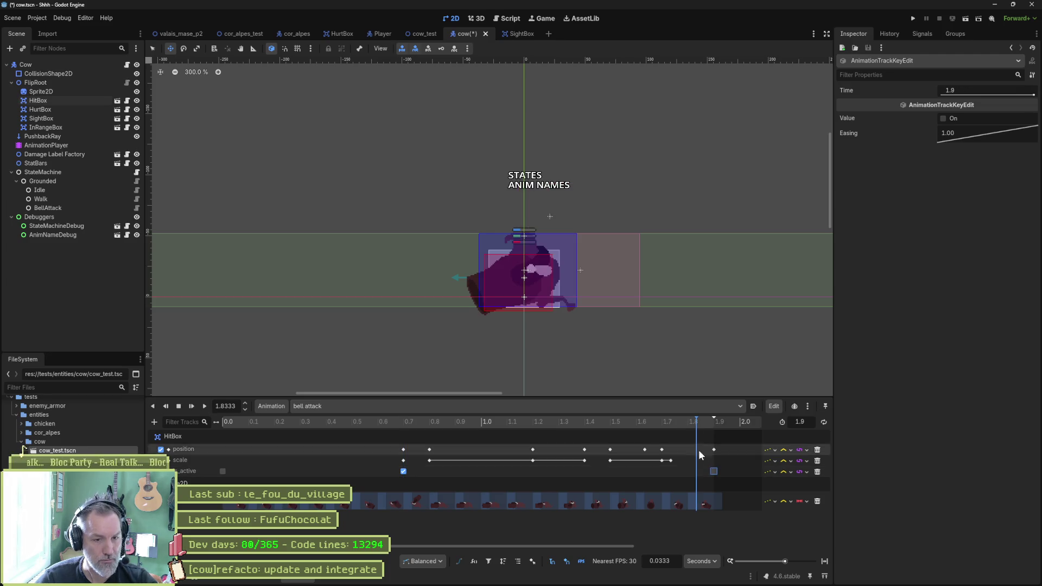
scroll(717, 495, "up", 5)
left_click(653, 422)
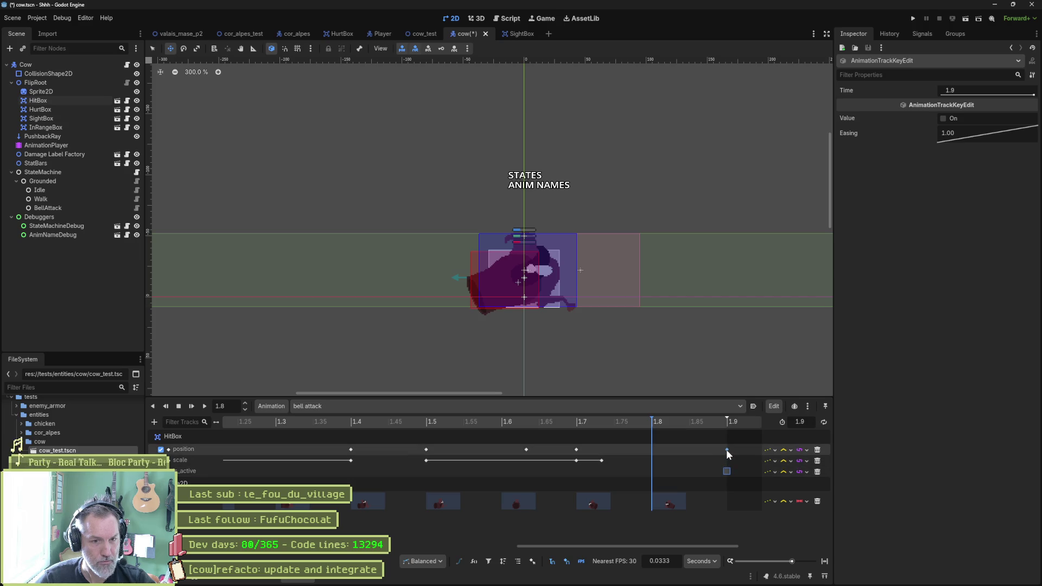
left_click(726, 450)
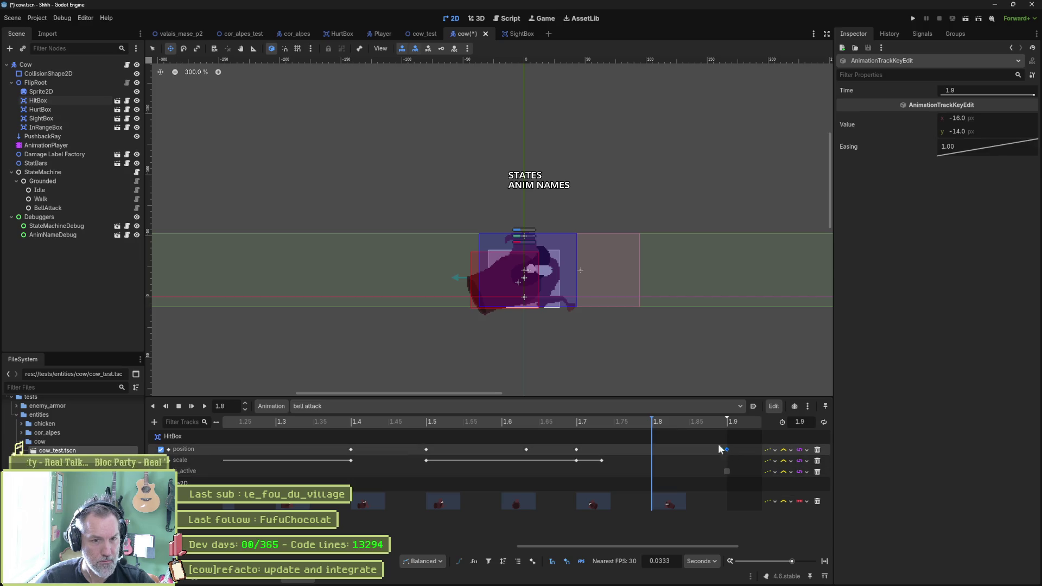
left_click_drag(672, 449, 672, 452)
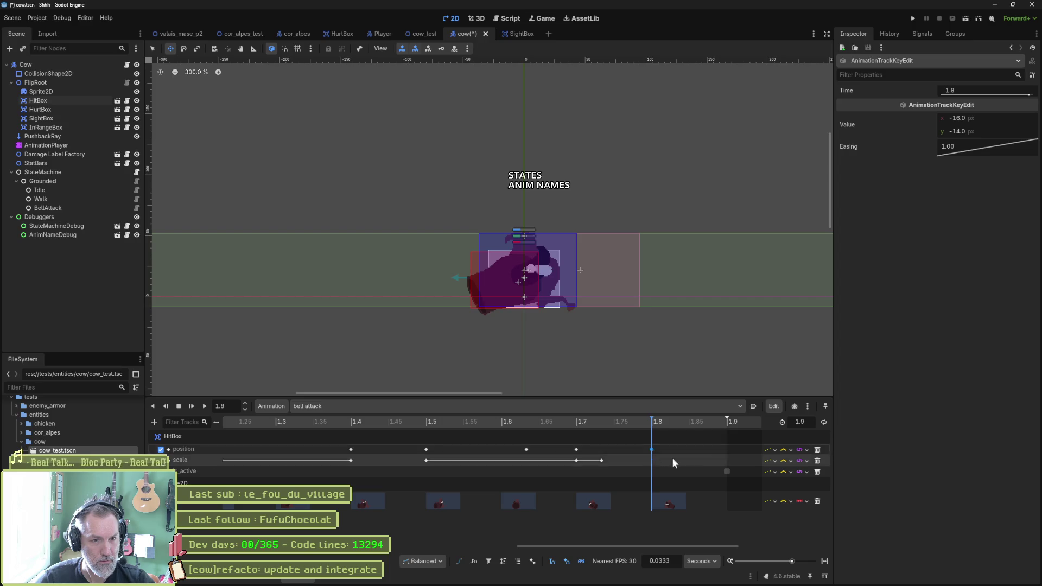
left_click_drag(728, 470, 659, 468)
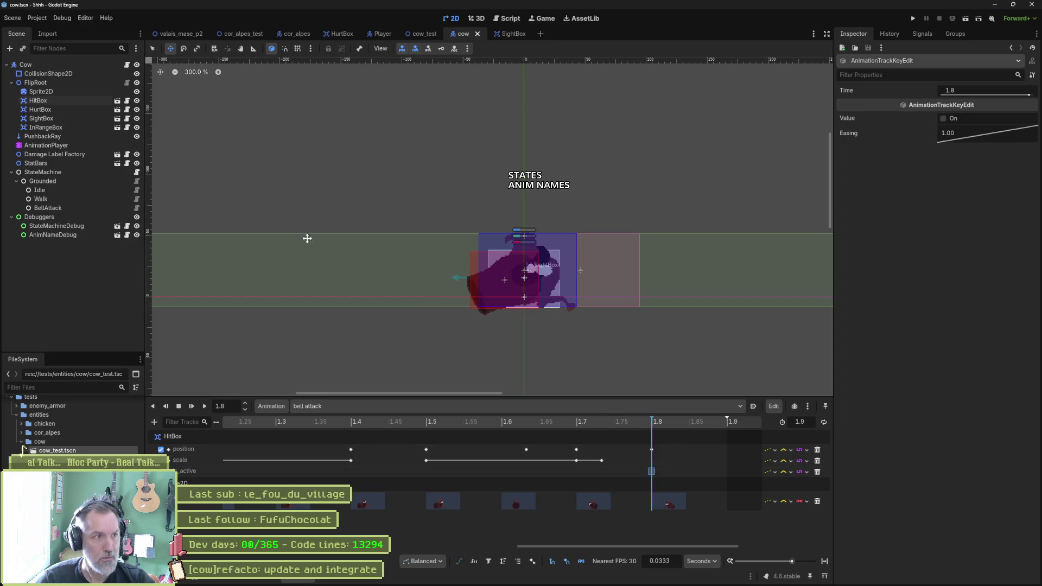
left_click(422, 33)
key("F6")
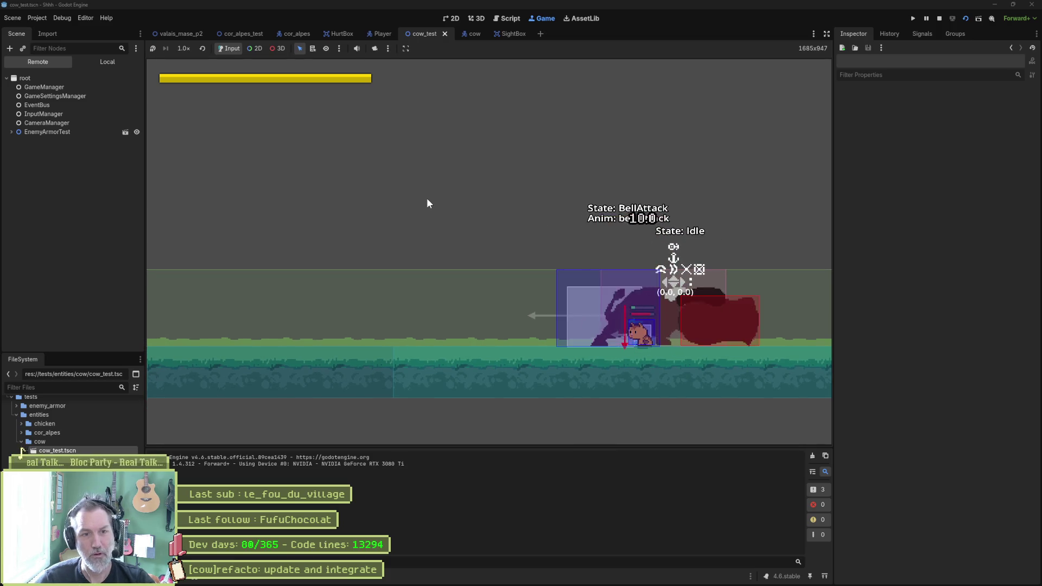
Step: Stop the cow_test game after the bell attack deals 10.0 damage to the cat
key("F8")
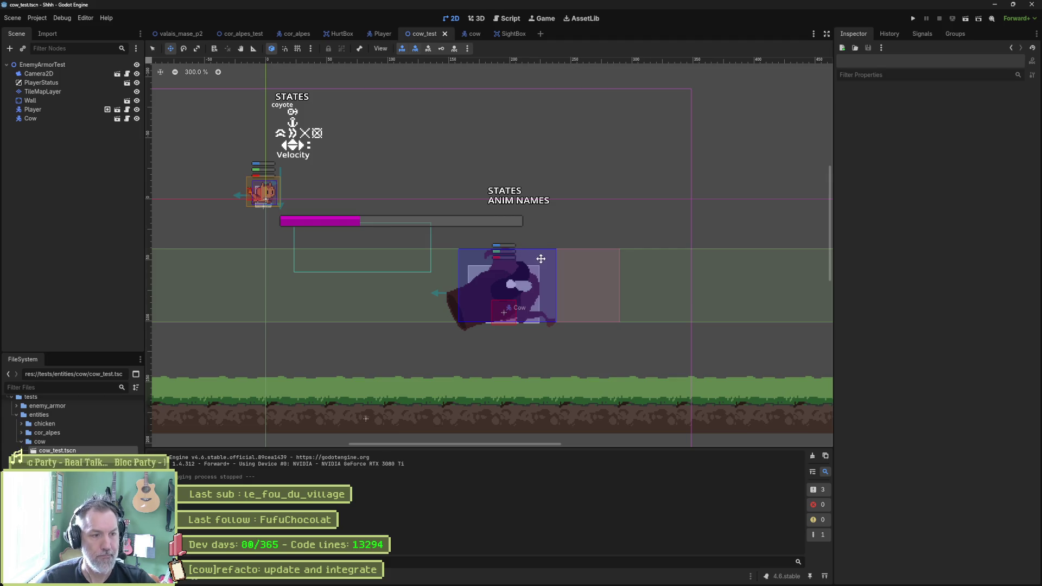
Step: Open and save the valais_mase_p2 level, panning to its left and lower areas
left_click(62, 18)
left_click(191, 34)
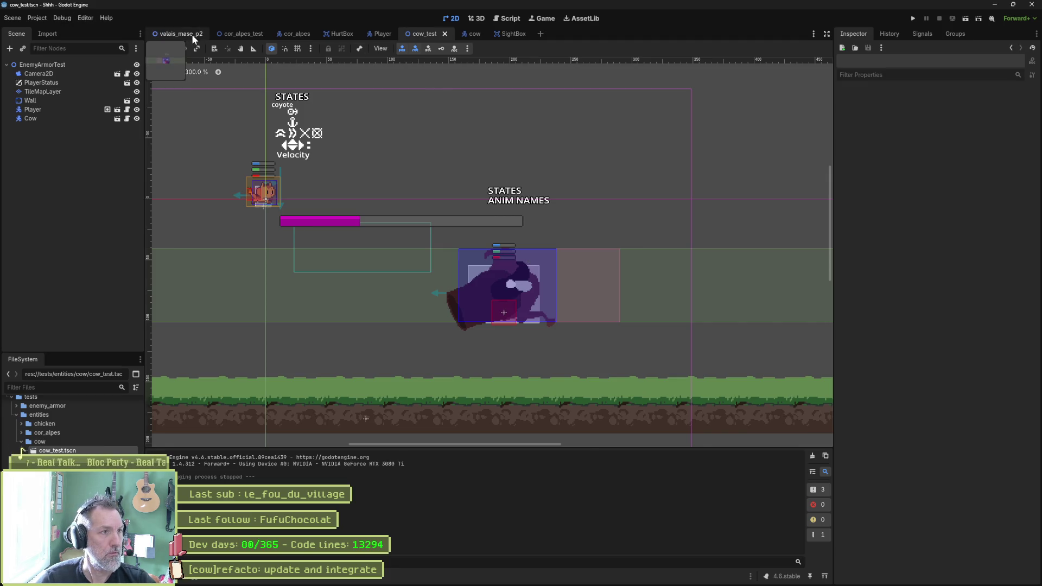
left_click(191, 34)
key("ctrl+s")
scroll(440, 242, "down", 8)
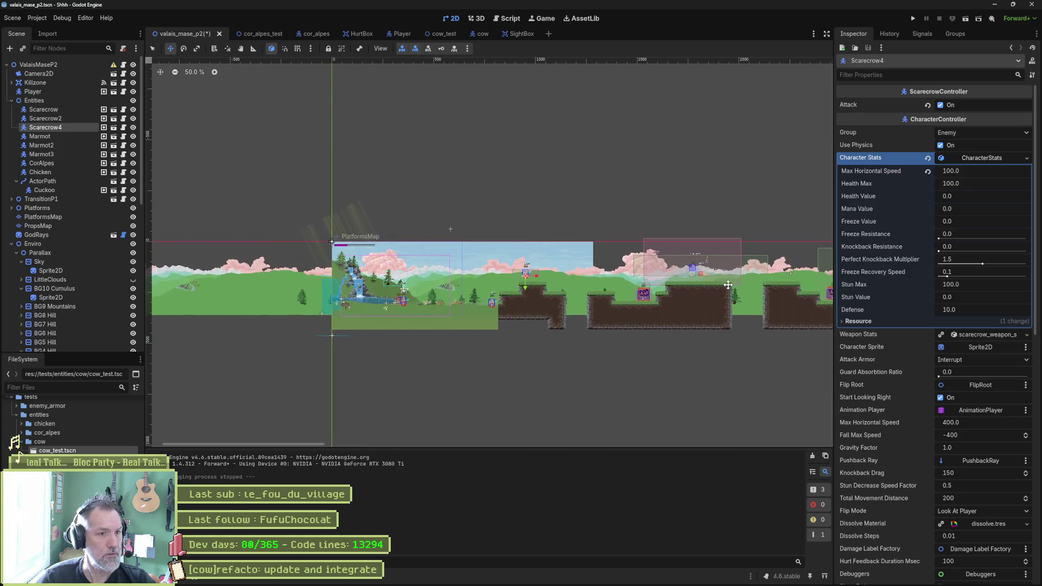
scroll(718, 285, "up", 4)
left_click_drag(729, 293, 473, 295)
scroll(473, 295, "right", 10)
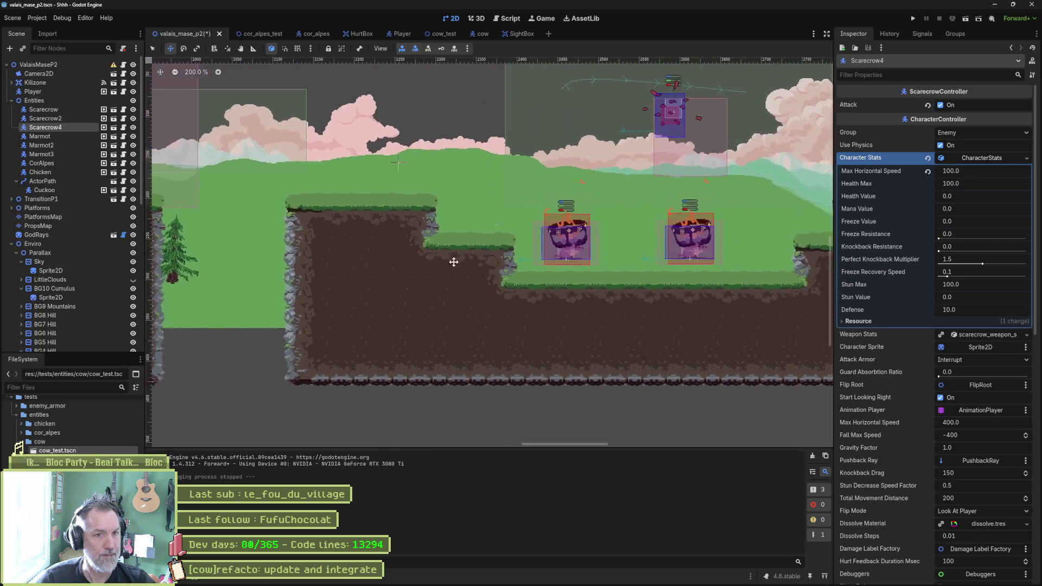
scroll(650, 268, "up", 2)
scroll(649, 268, "right", 3)
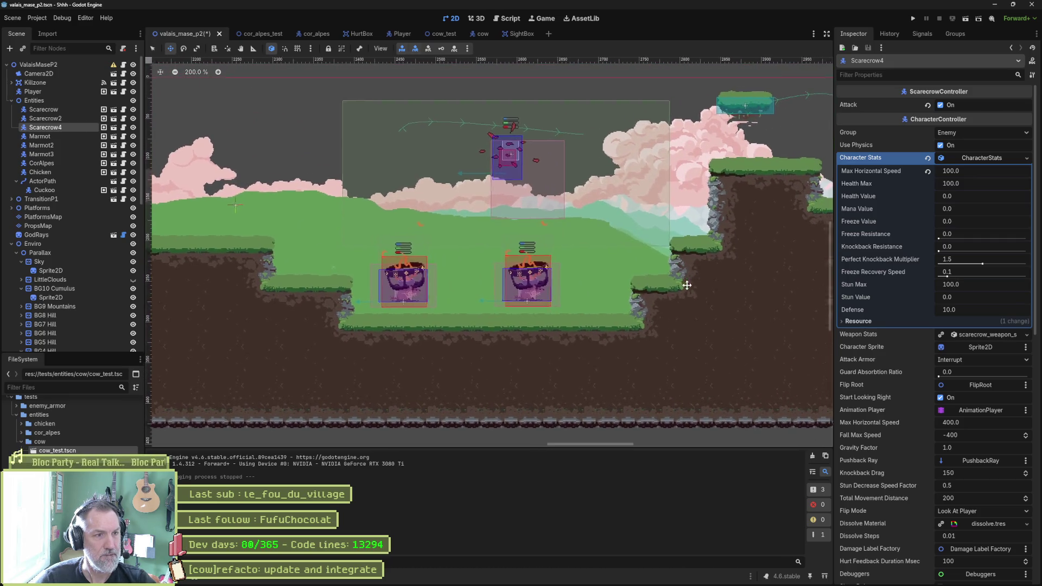
scroll(661, 300, "right", 5)
scroll(662, 301, "right", 5)
scroll(661, 301, "down", 1)
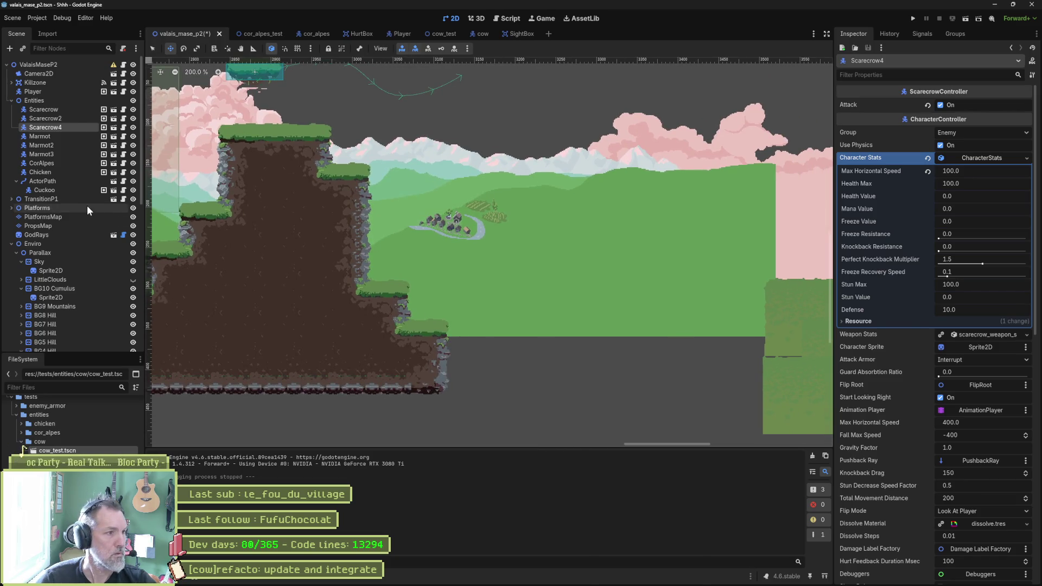
Step: Paint Terrain 0 dirt ground rows along PlatformsMap's bottom, then select the Entities group
left_click(58, 216)
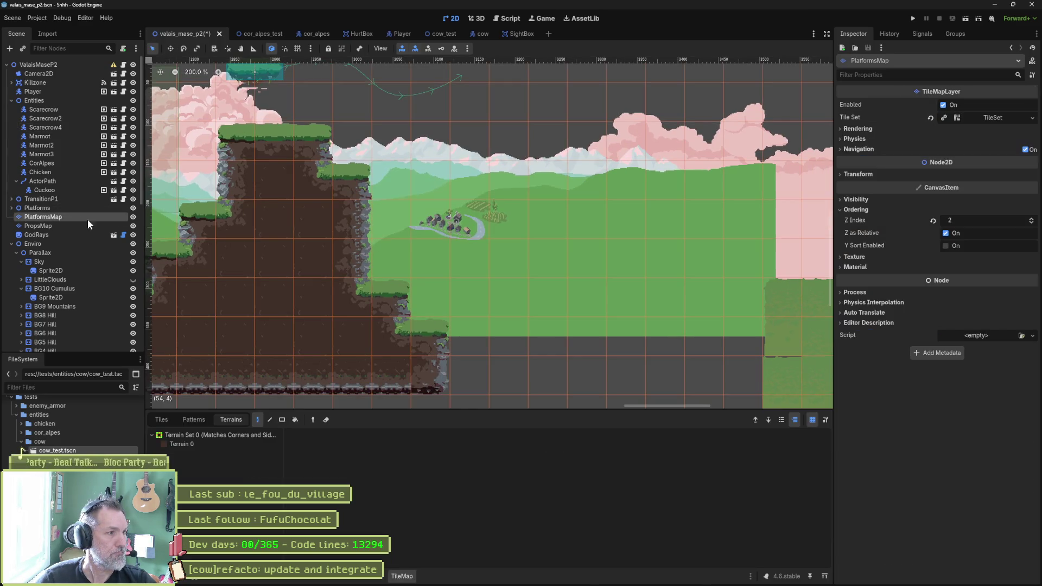
left_click(175, 444)
scroll(392, 347, "down", 4)
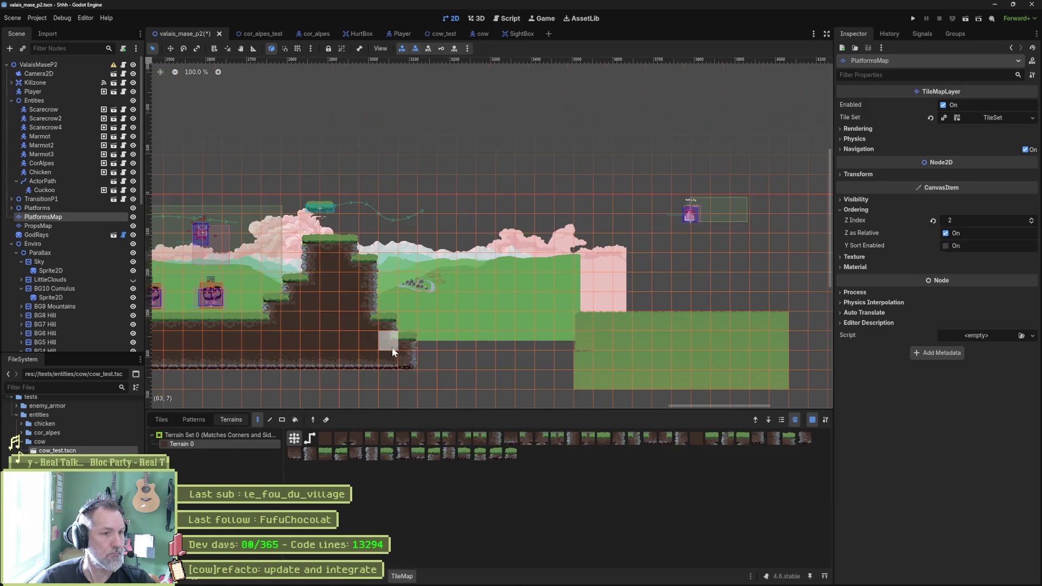
mouse_move(429, 349)
left_mouse_down()
mouse_move(668, 346)
mouse_move(760, 360)
mouse_move(442, 363)
mouse_move(452, 367)
left_mouse_up()
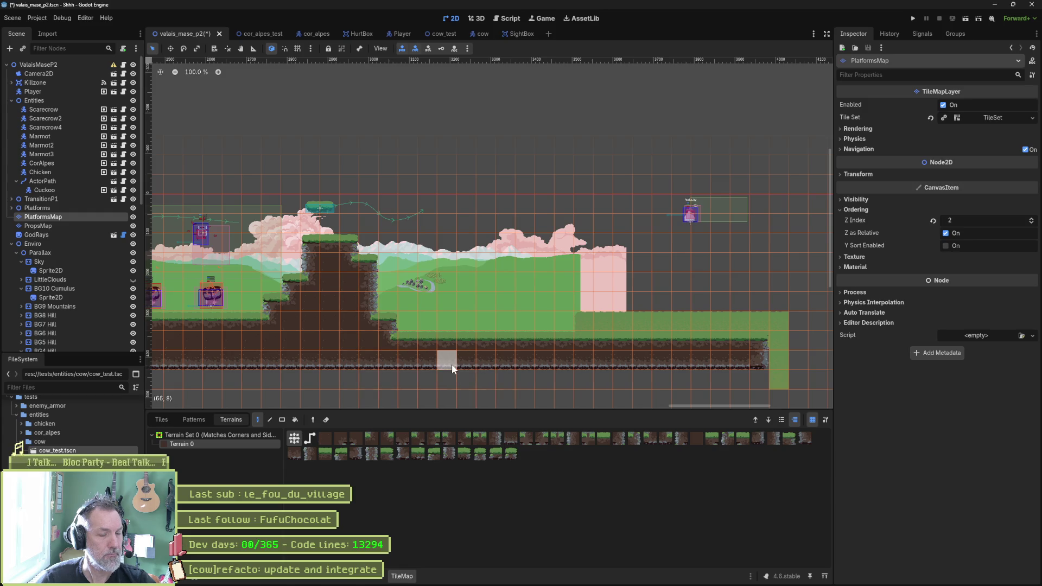
left_click_drag(369, 372, 721, 375)
mouse_move(579, 390)
left_mouse_down()
mouse_move(255, 376)
mouse_move(300, 382)
mouse_move(252, 390)
left_mouse_up()
mouse_move(662, 386)
left_mouse_down()
mouse_move(631, 402)
mouse_move(754, 379)
mouse_move(528, 353)
left_mouse_up()
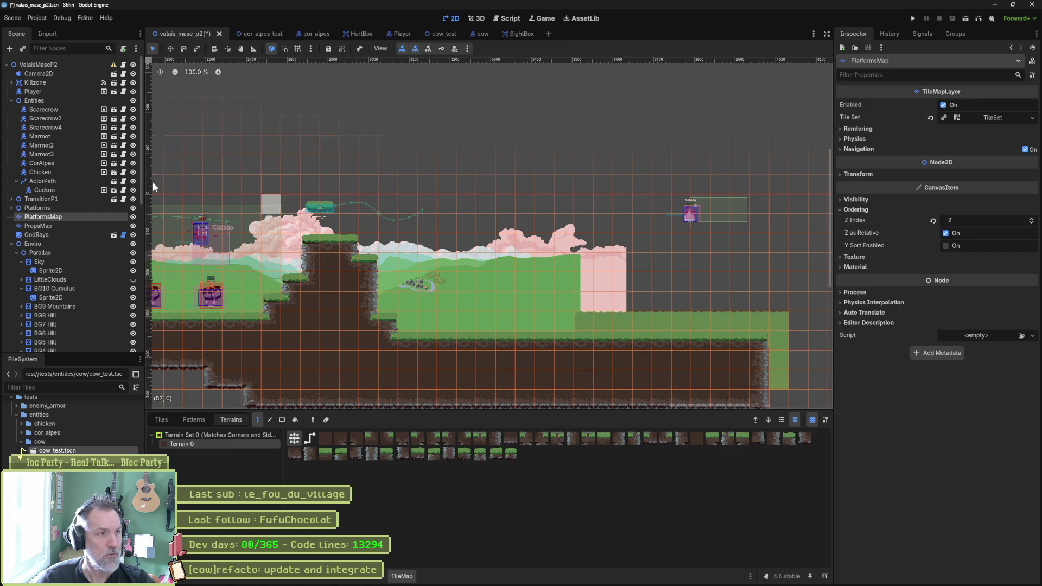
left_click(49, 101)
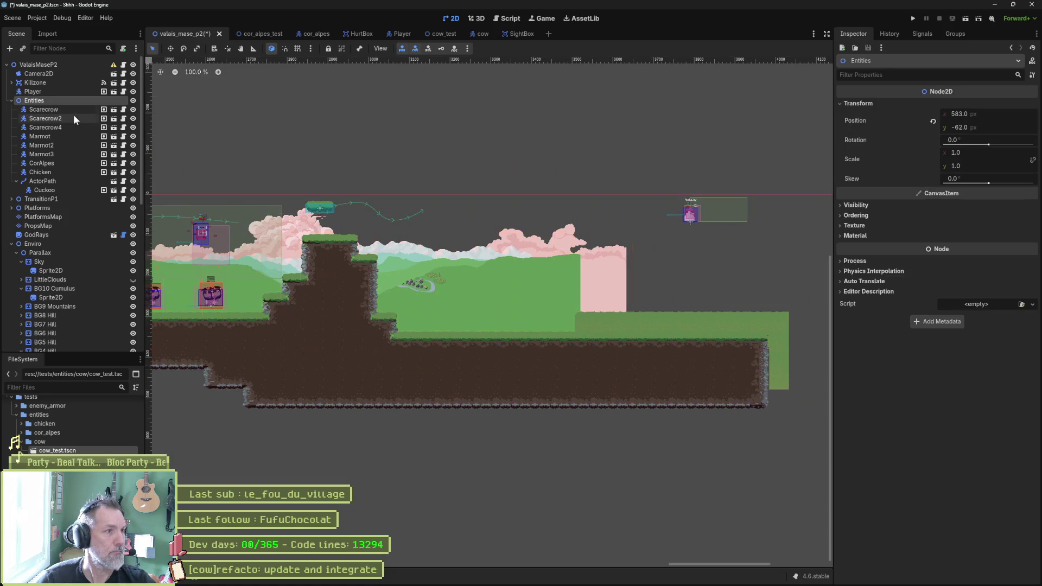
Step: Instance cow.tscn under Entities and place the Cow on the lower ground
key("ctrl+shift+a")
type("cow")
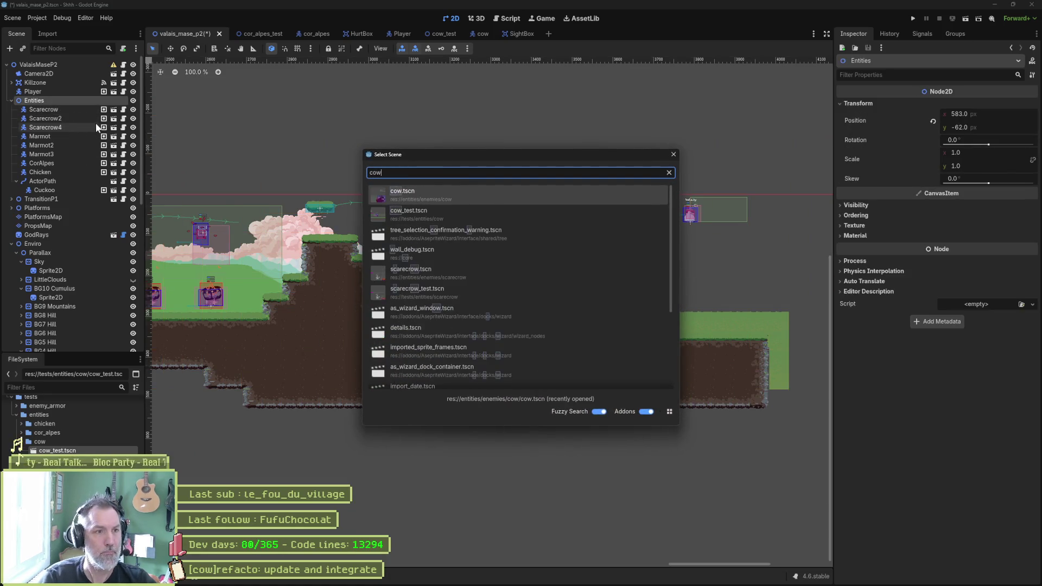
key("Return")
scroll(214, 190, "down", 4)
scroll(621, 290, "up", 2)
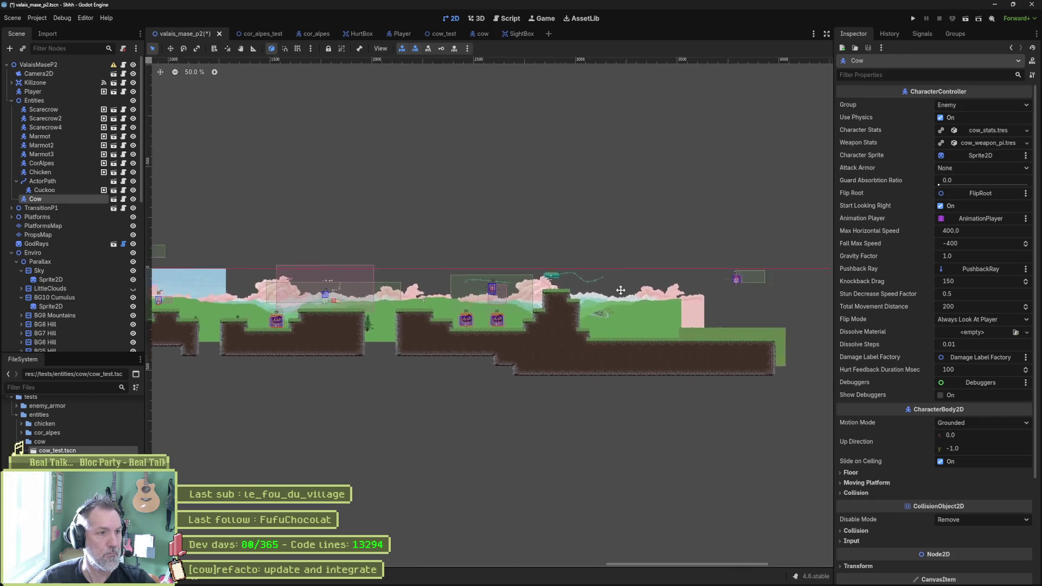
key("w")
left_click_drag(326, 326, 466, 336)
mouse_move(367, 337)
left_mouse_down()
mouse_move(528, 345)
mouse_move(565, 358)
left_mouse_up()
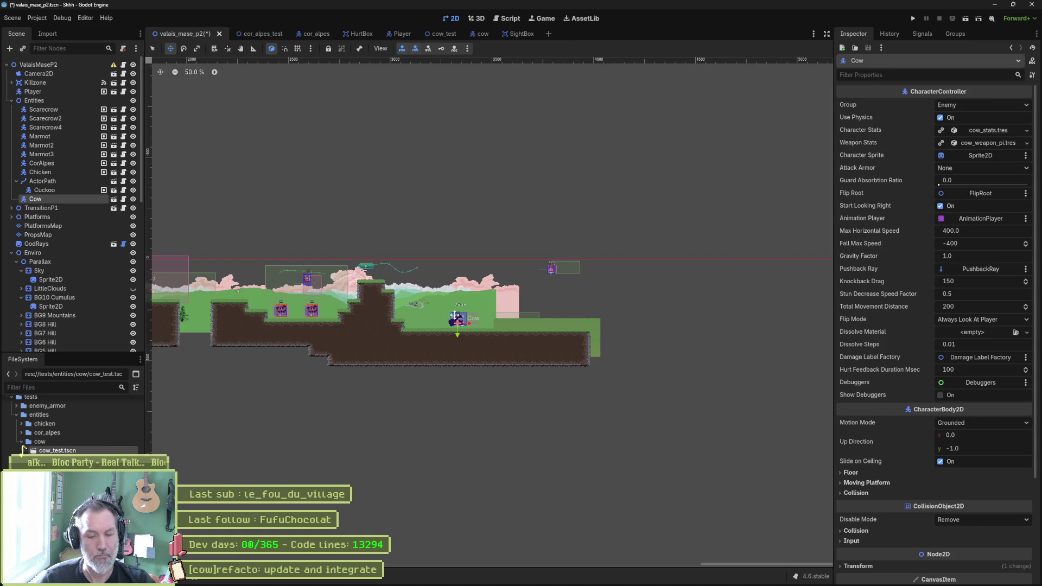
scroll(286, 279, "up", 5)
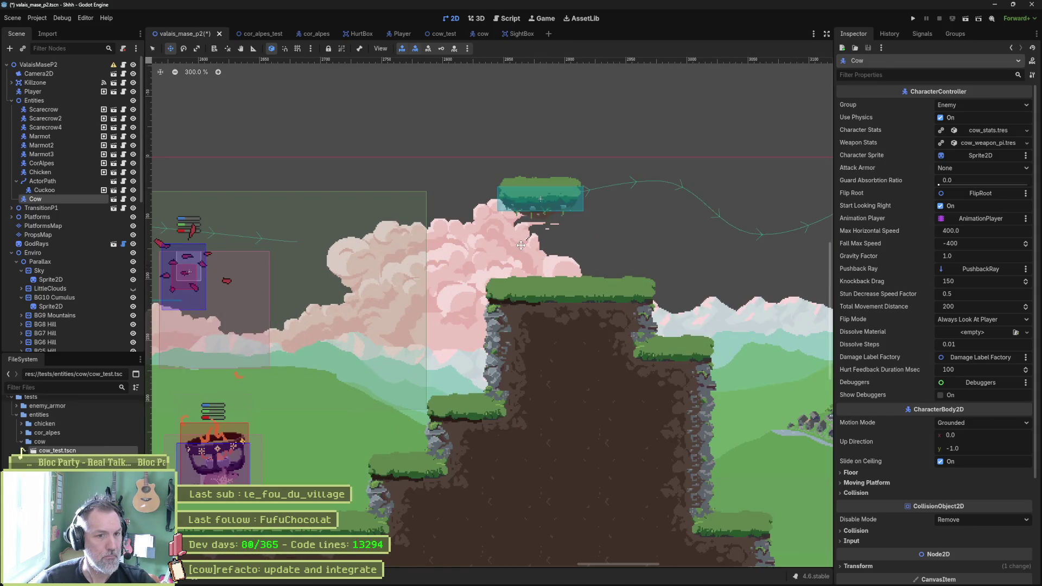
scroll(520, 245, "down", 5)
scroll(443, 275, "up", 1)
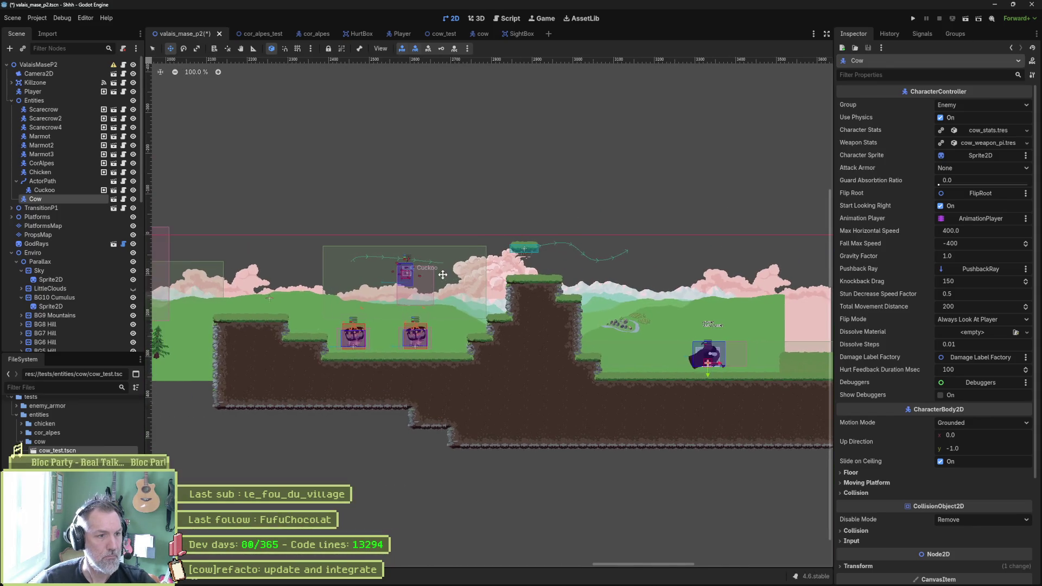
Step: Rename the debug spawn marker to 'w' and nudge it near the Cow
left_click(268, 297)
scroll(76, 340, "down", 1)
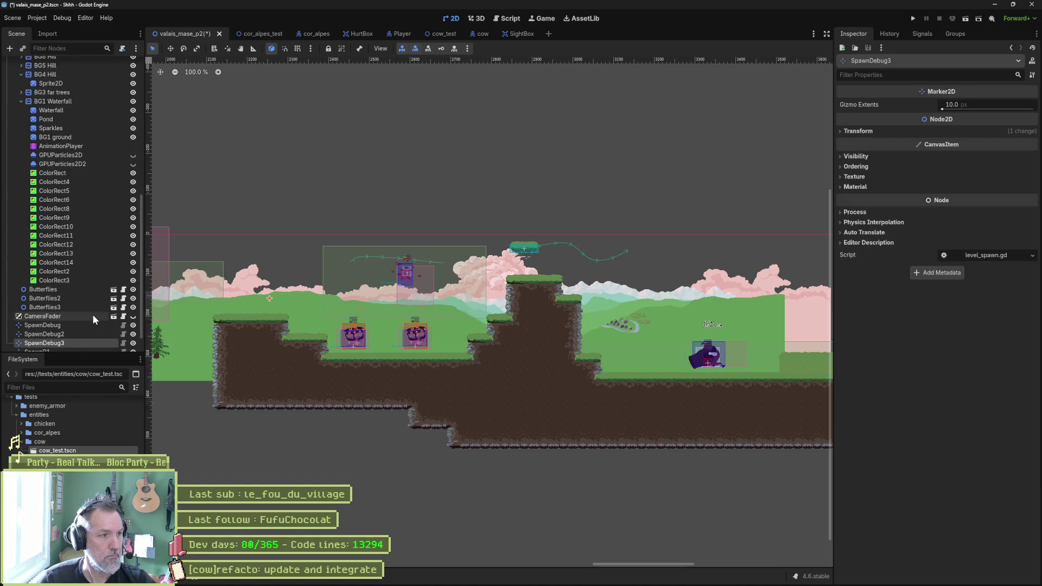
double_click(80, 342)
type("w")
scroll(309, 288, "down", 3)
key("Return")
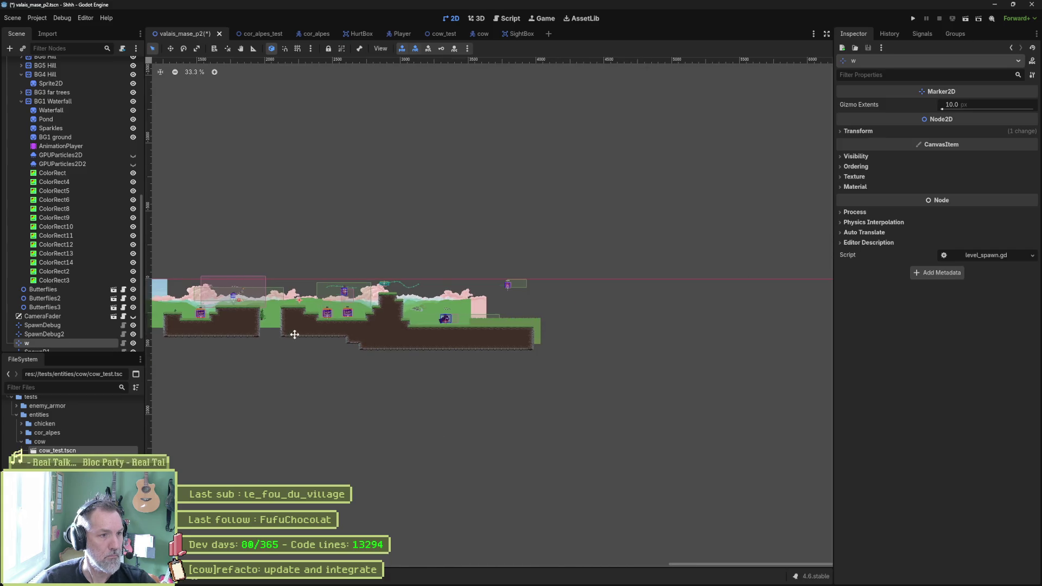
key("w")
left_click_drag(477, 369, 471, 370)
scroll(74, 90, "up", 10)
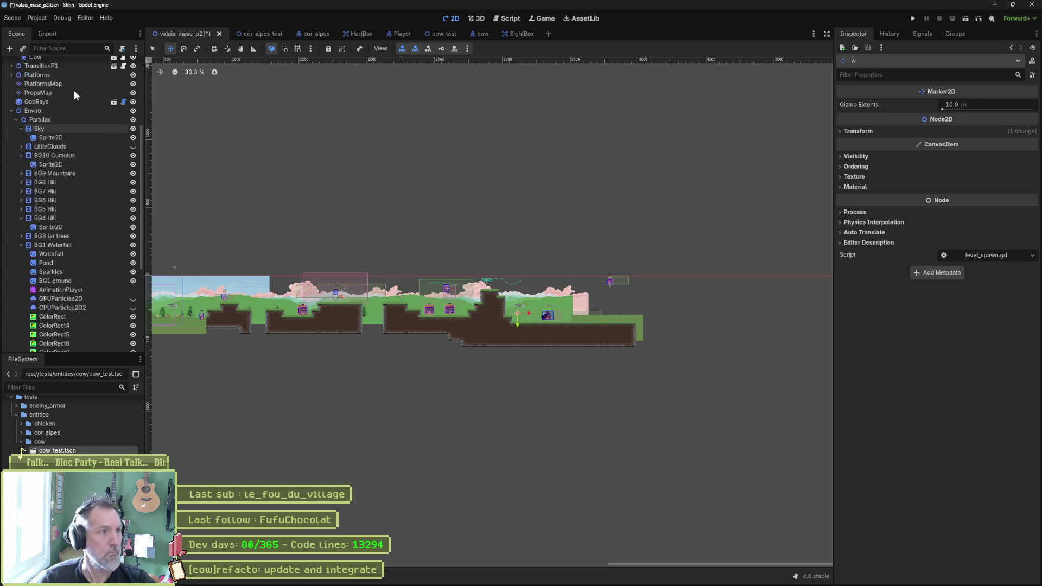
Step: Revert the level root's Position to 0.0, 0.0
left_click(55, 65)
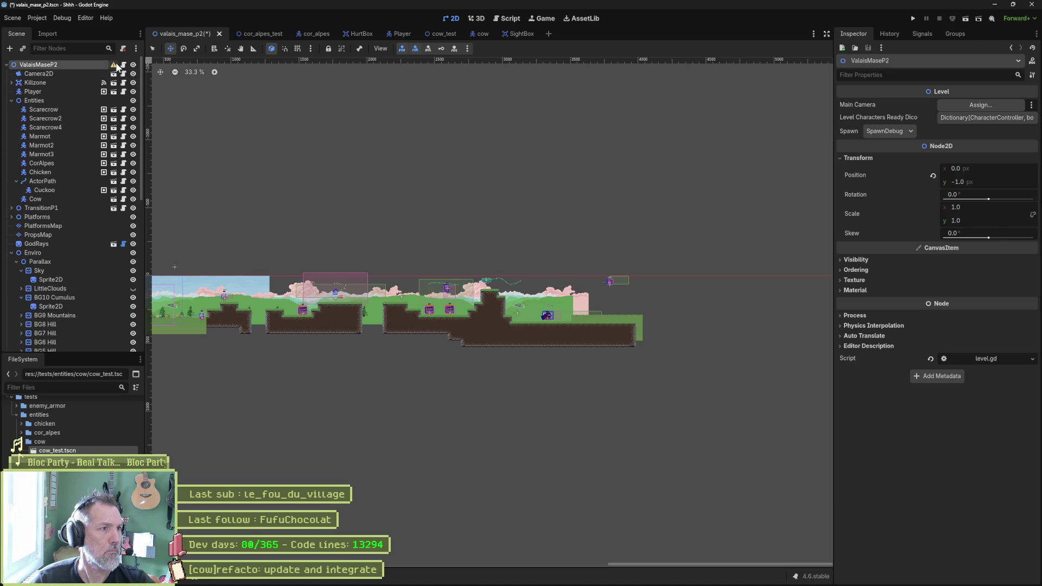
mouse_move(116, 66)
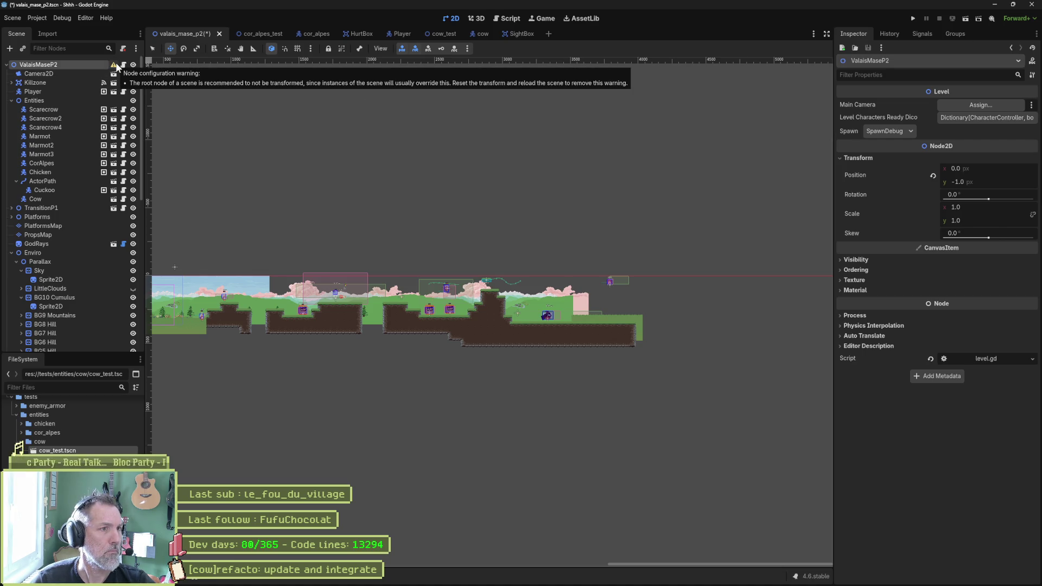
left_click(933, 175)
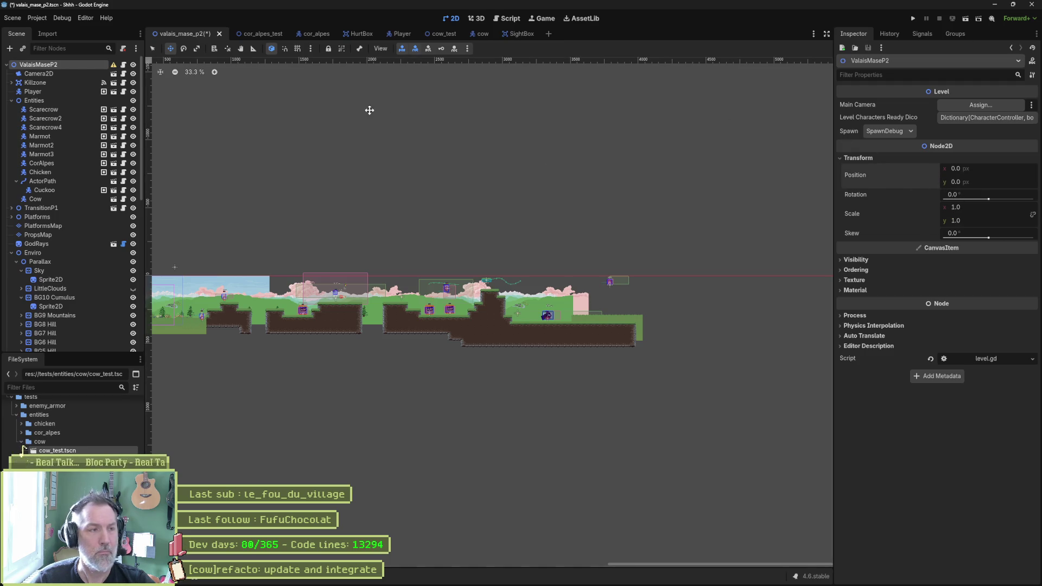
Step: Save the level and rename the marker 'w' to SpawnDebug3 using SpawnDebug2's copied name
key("ctrl+s")
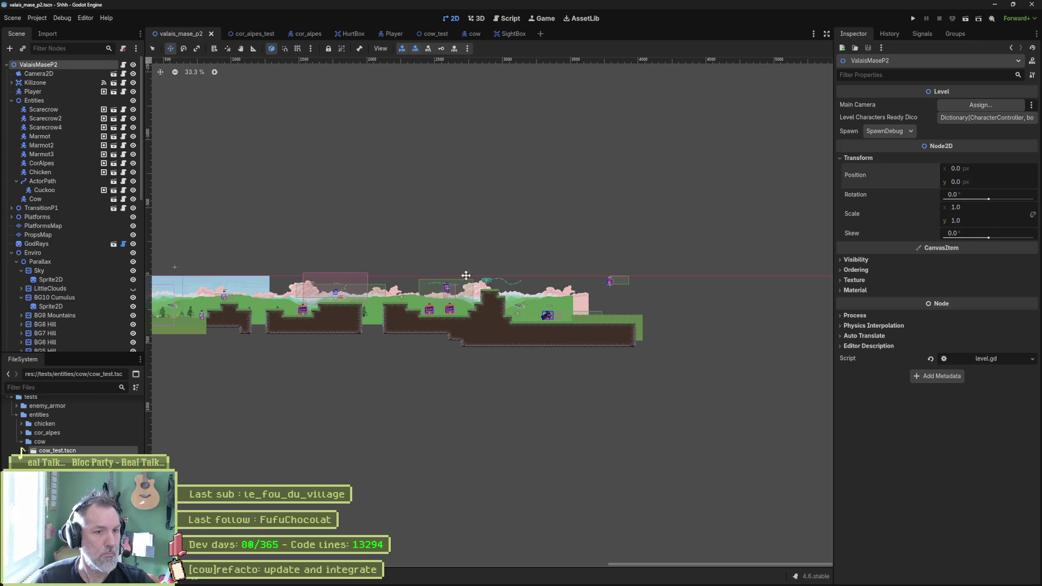
left_click(910, 130)
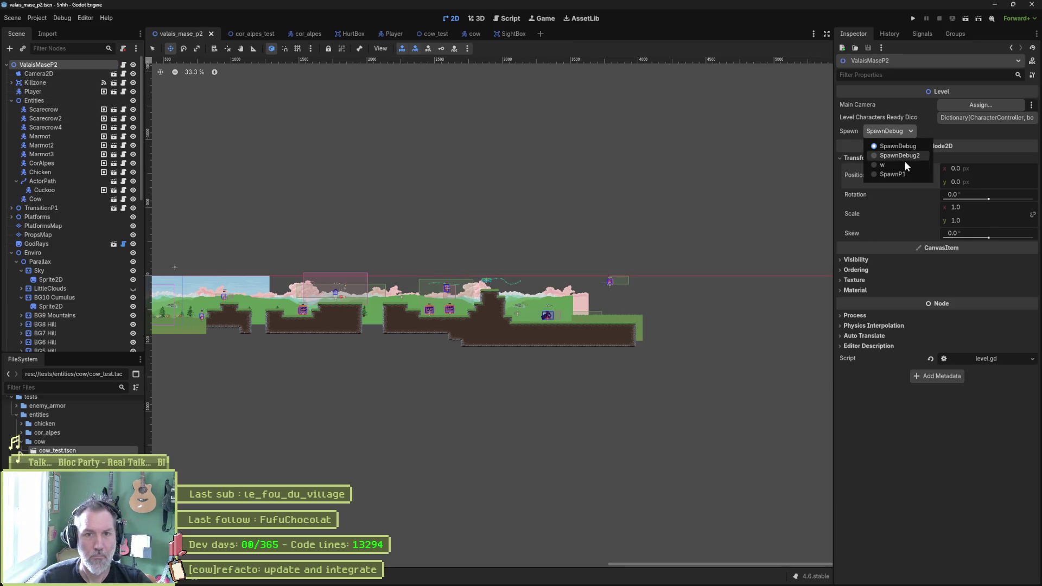
scroll(83, 328, "down", 10)
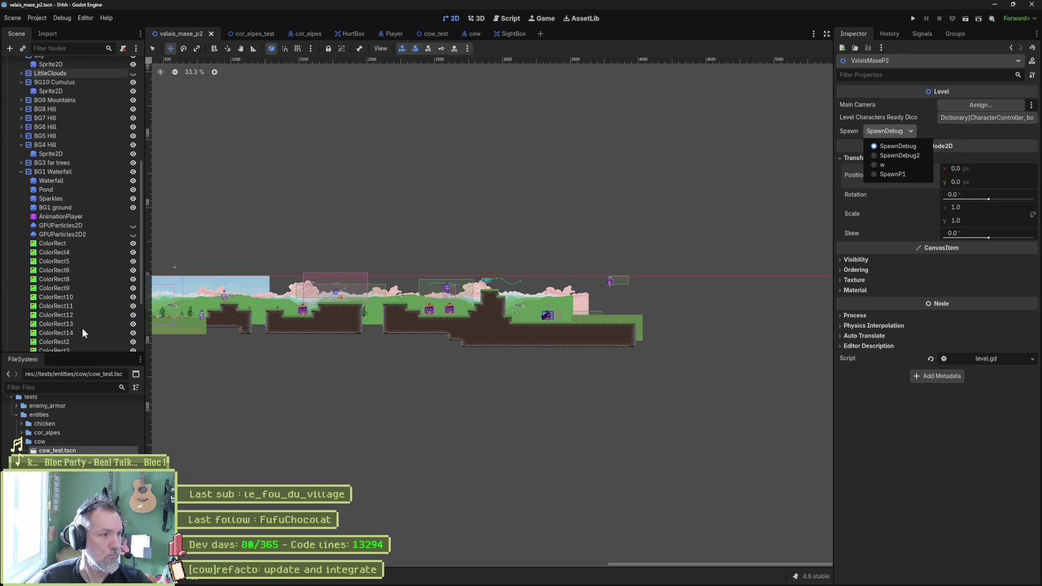
left_click(66, 323)
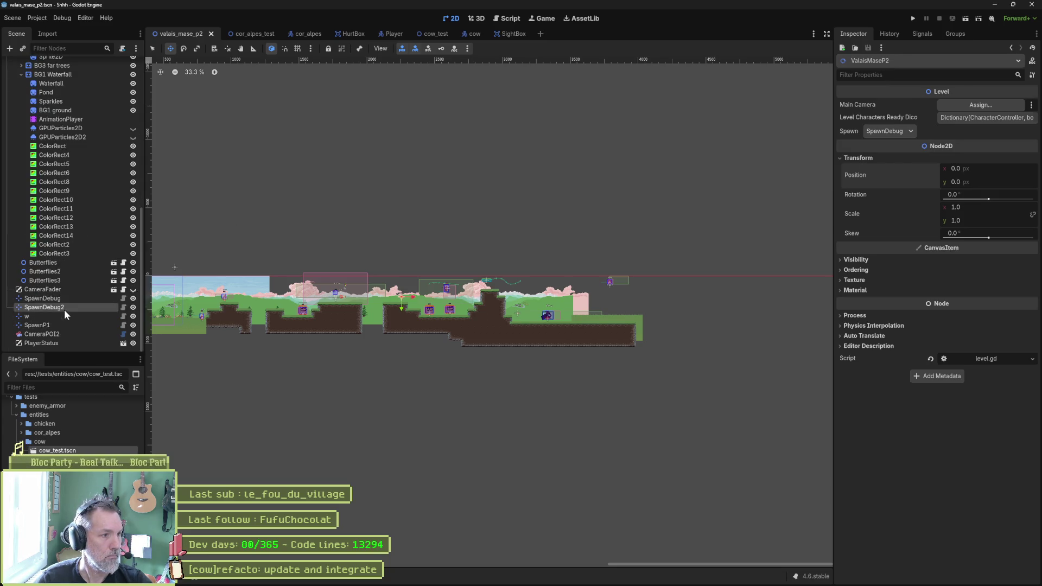
double_click(64, 308)
key("ctrl+c")
double_click(65, 316)
key("ctrl+v")
key("Return")
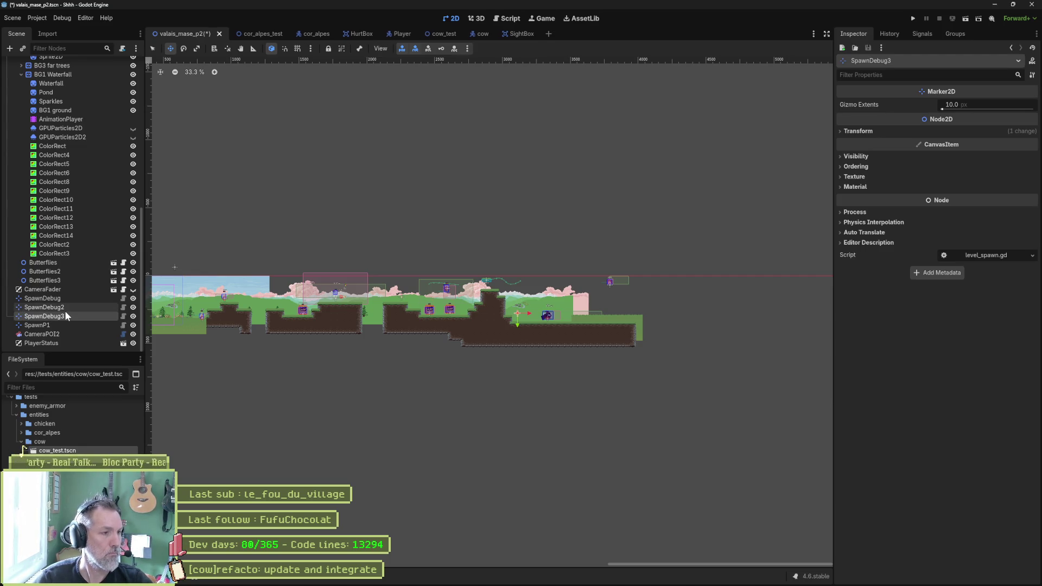
Step: Set the root's Spawn property to SpawnDebug3 and run the level
scroll(87, 174, "up", 15)
left_click(37, 64)
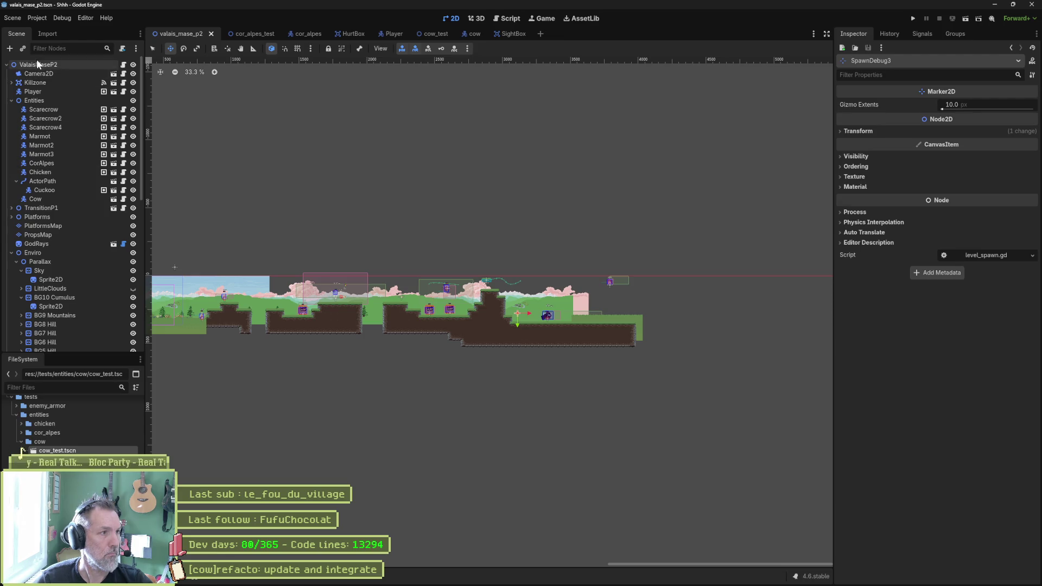
left_click(915, 132)
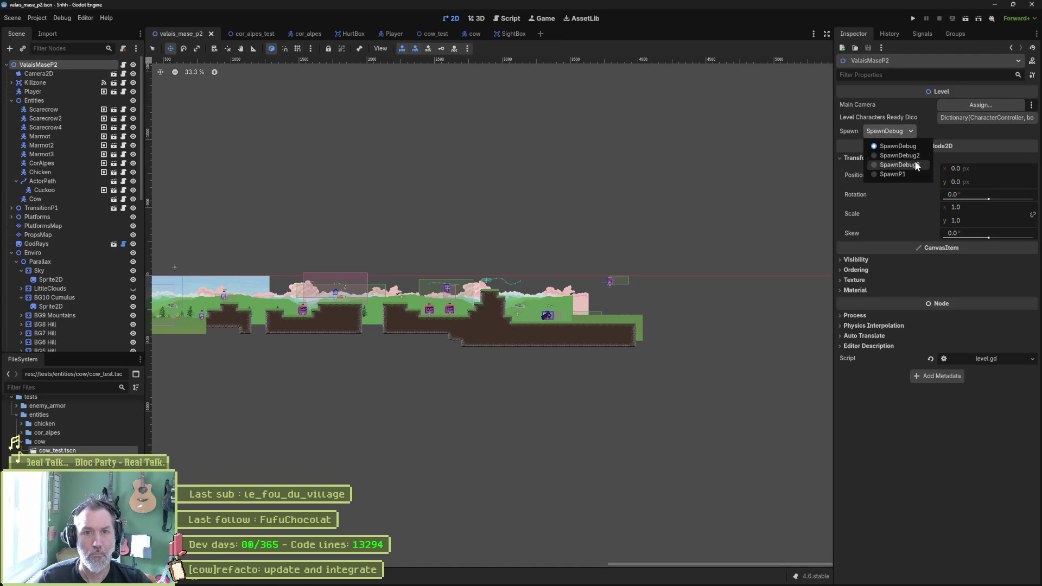
left_click(916, 165)
key("F6")
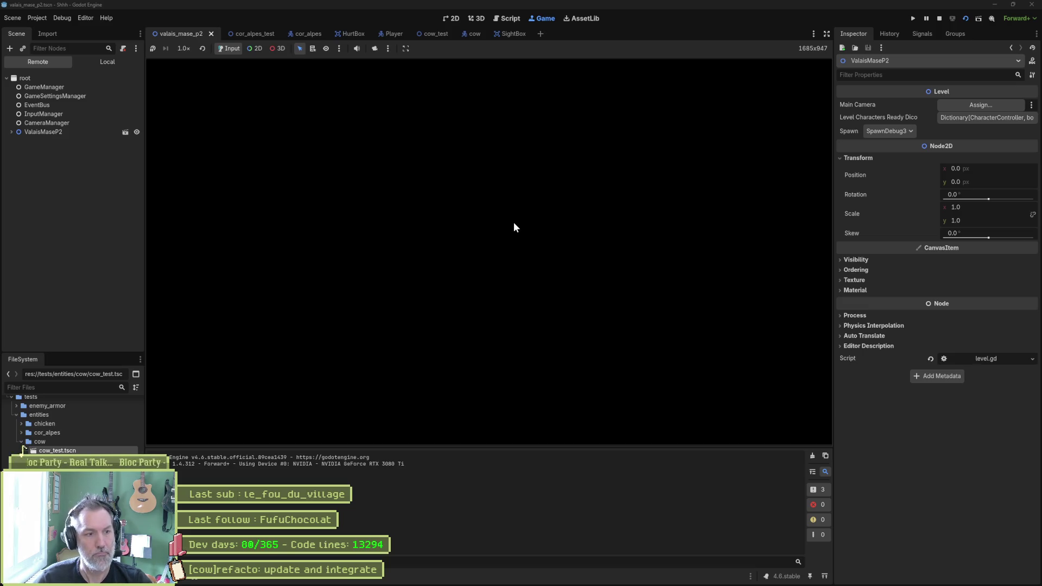
Step: Stop the test run, select the Cow node to inspect it, and collapse the Enviro group
key("F8")
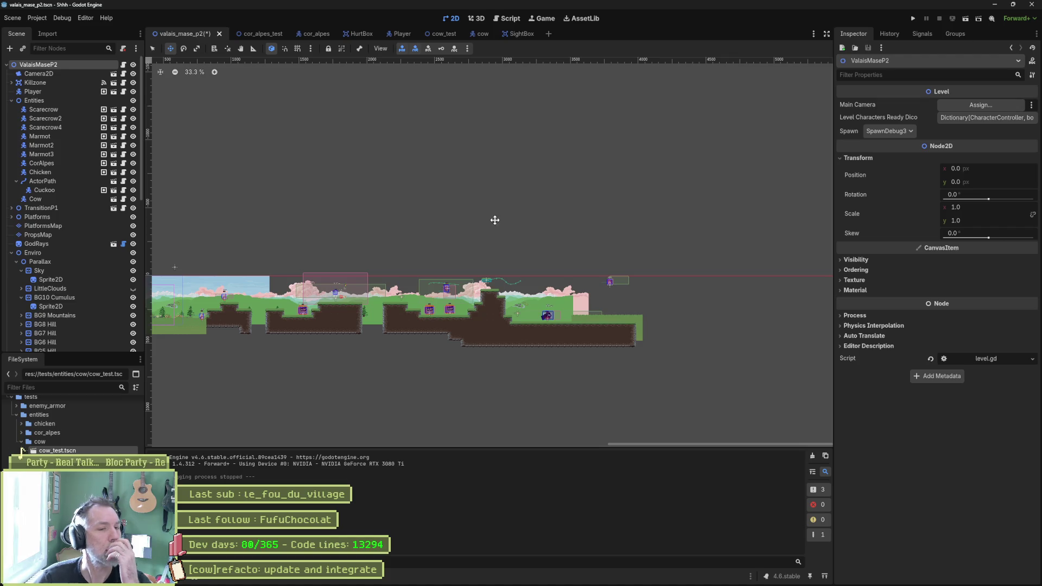
scroll(528, 363, "up", 5)
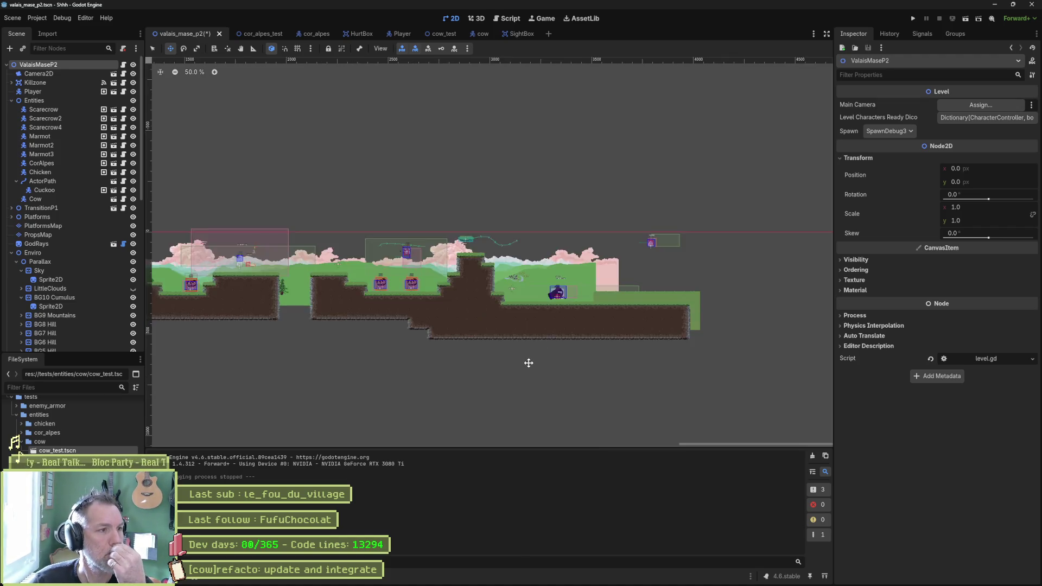
scroll(567, 208, "down", 2)
scroll(567, 208, "down", 1)
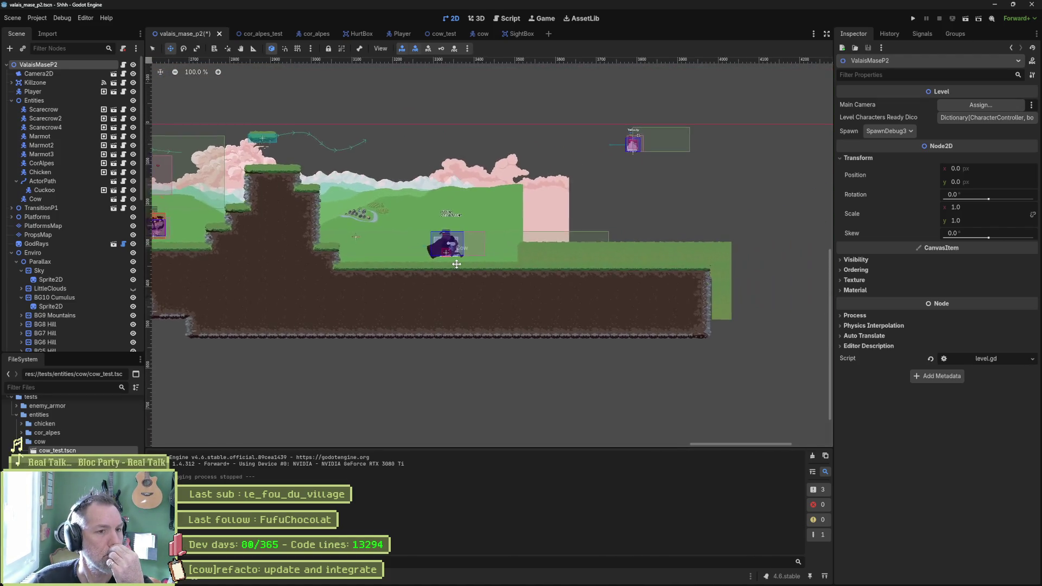
scroll(456, 263, "up", 4)
scroll(452, 263, "down", 2)
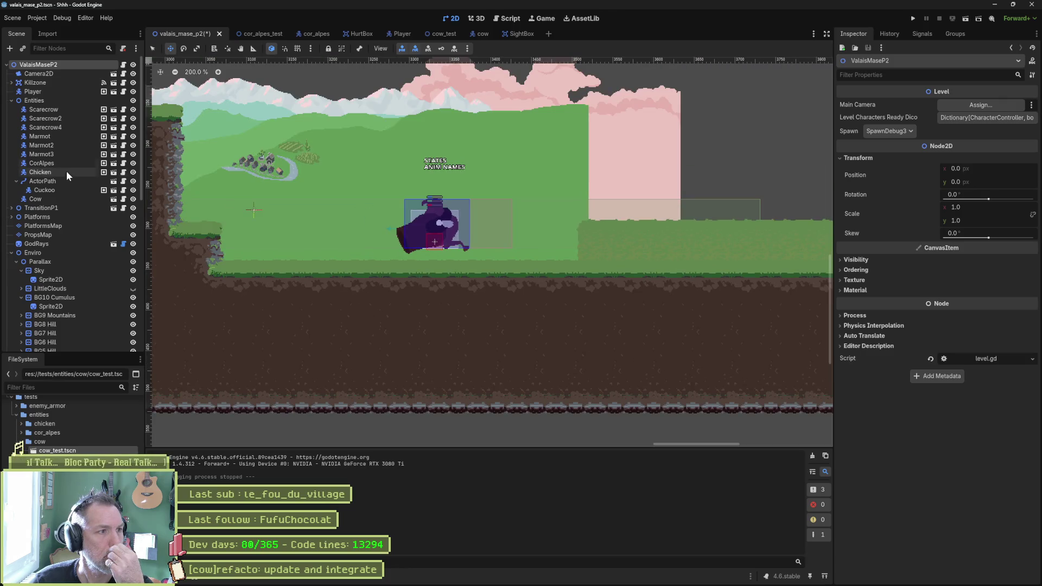
left_click(42, 199)
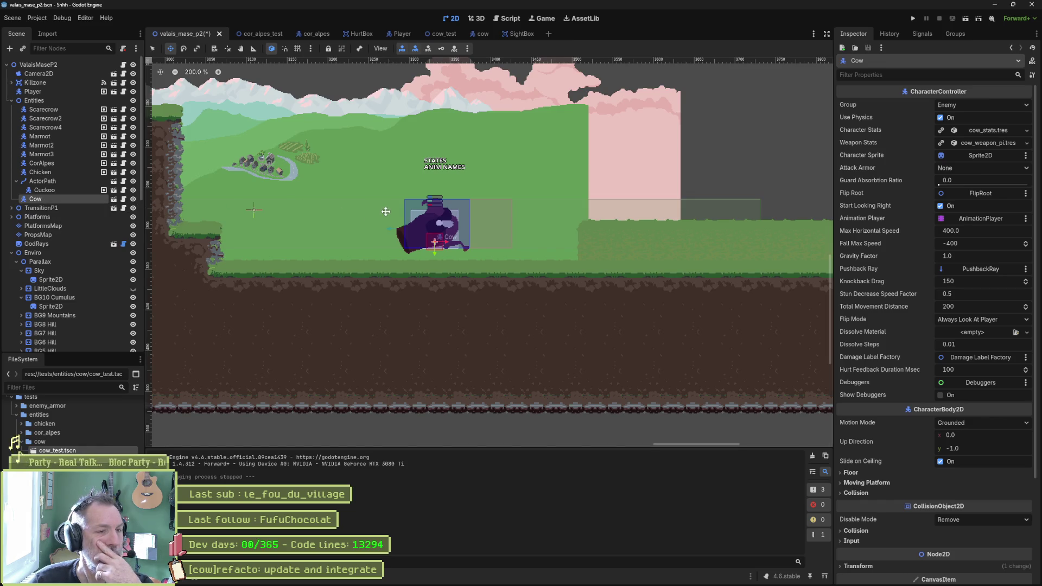
left_click(11, 252)
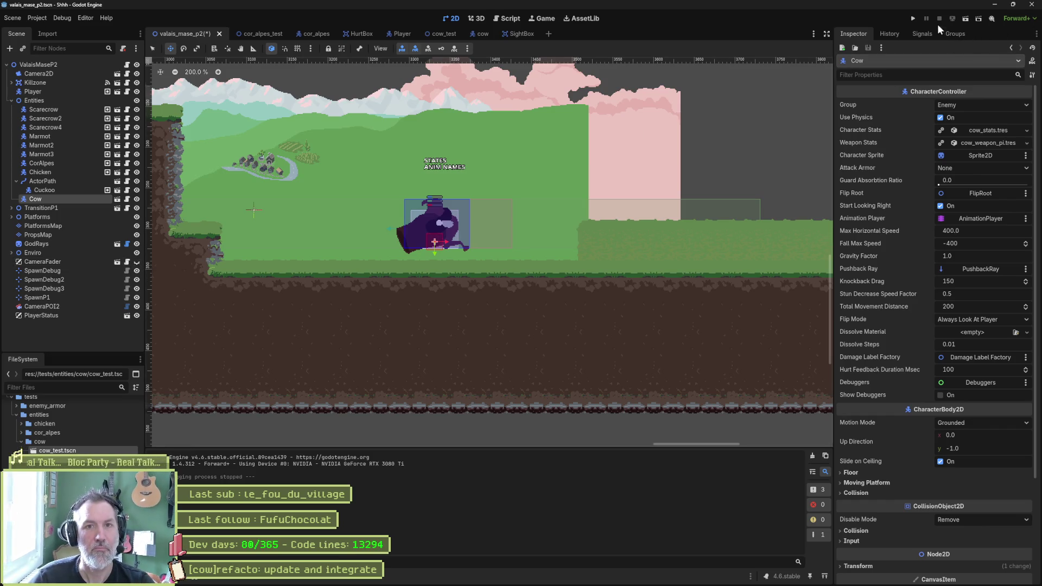
Step: Run the level, pause it, and hide CameraFader in the Remote tree before stopping
key("F6")
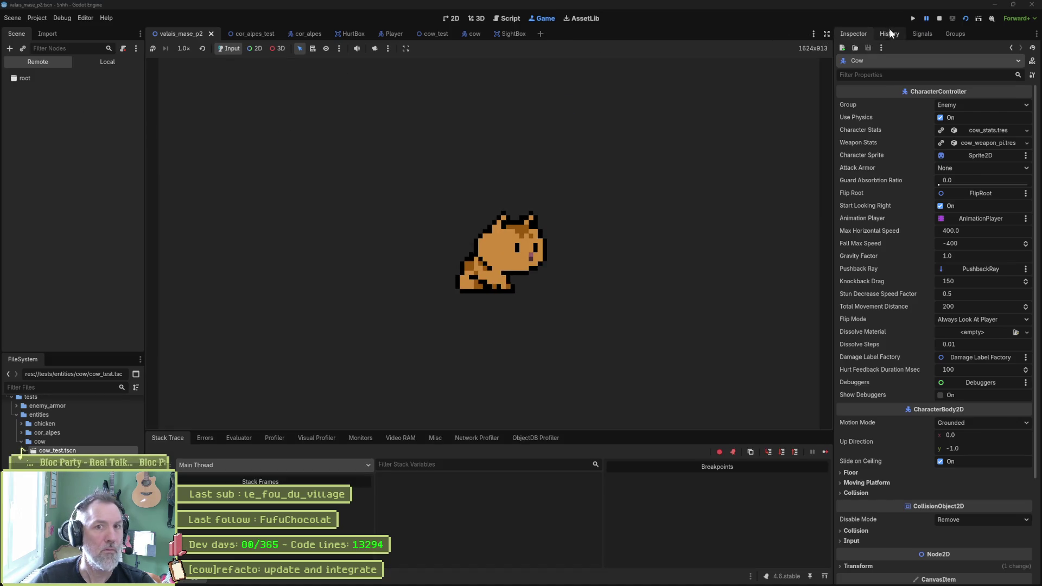
left_click(926, 20)
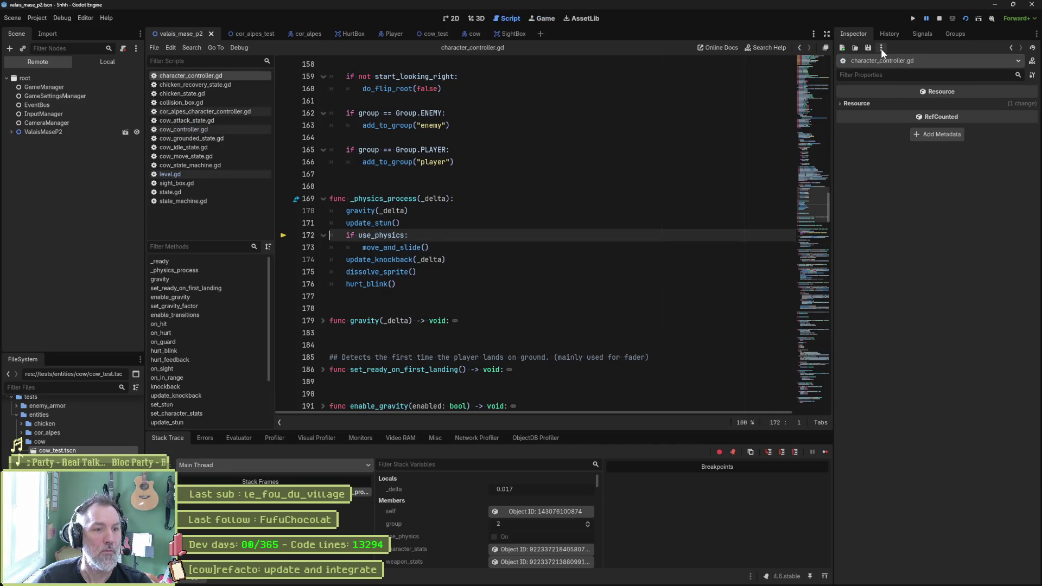
left_click(11, 132)
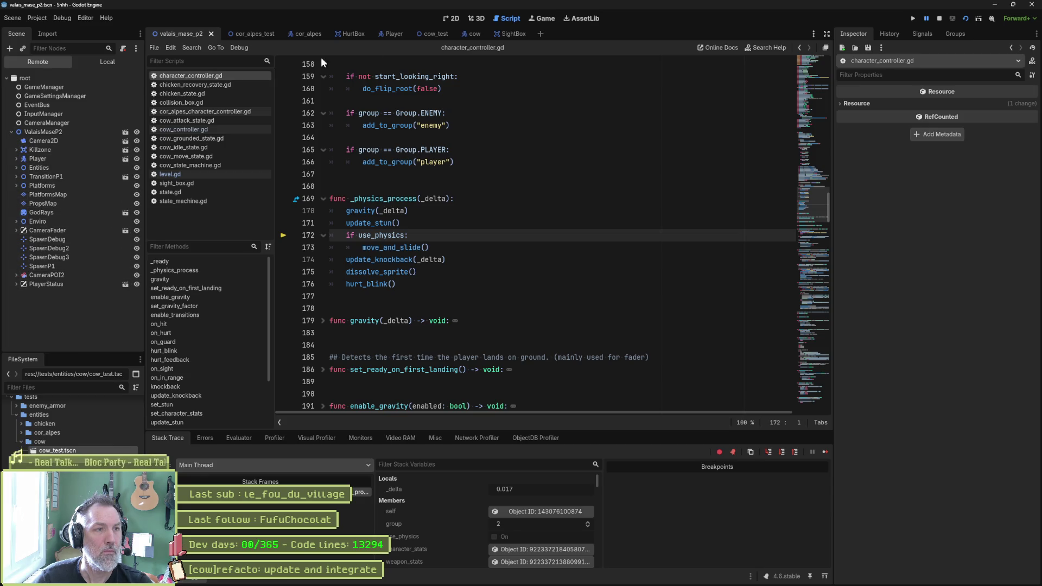
left_click(449, 18)
left_click(545, 19)
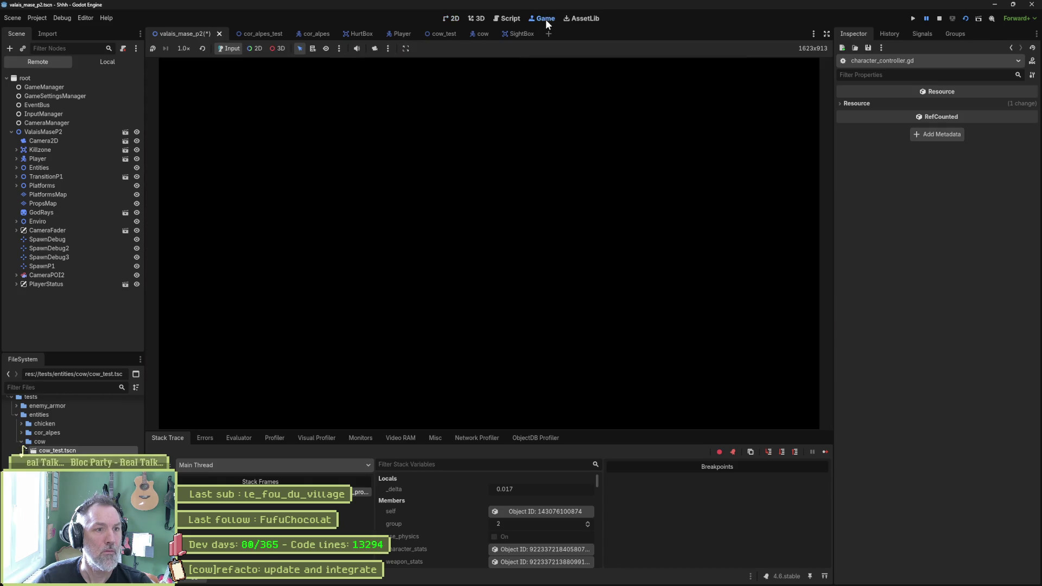
left_click(138, 230)
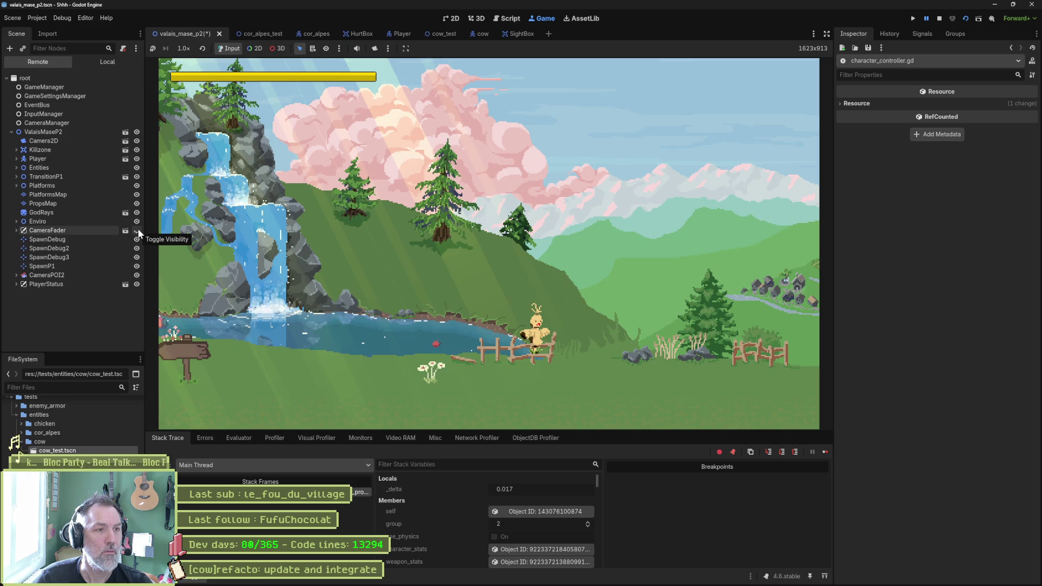
key("F8")
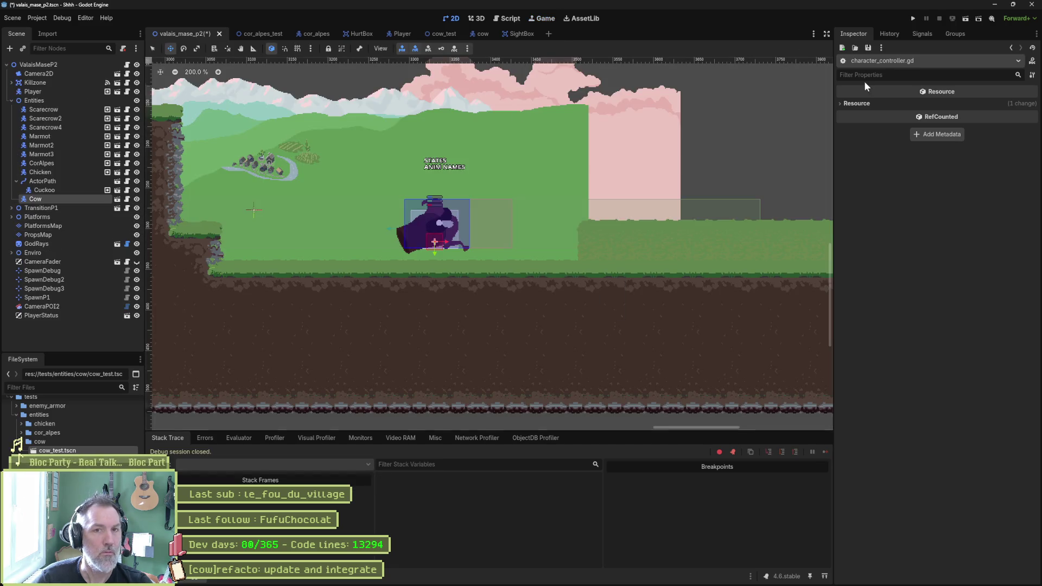
Step: Rerun with CameraFader hidden to watch the cat reach the Cow, then stop and select the Cow
key("F6")
left_click(926, 20)
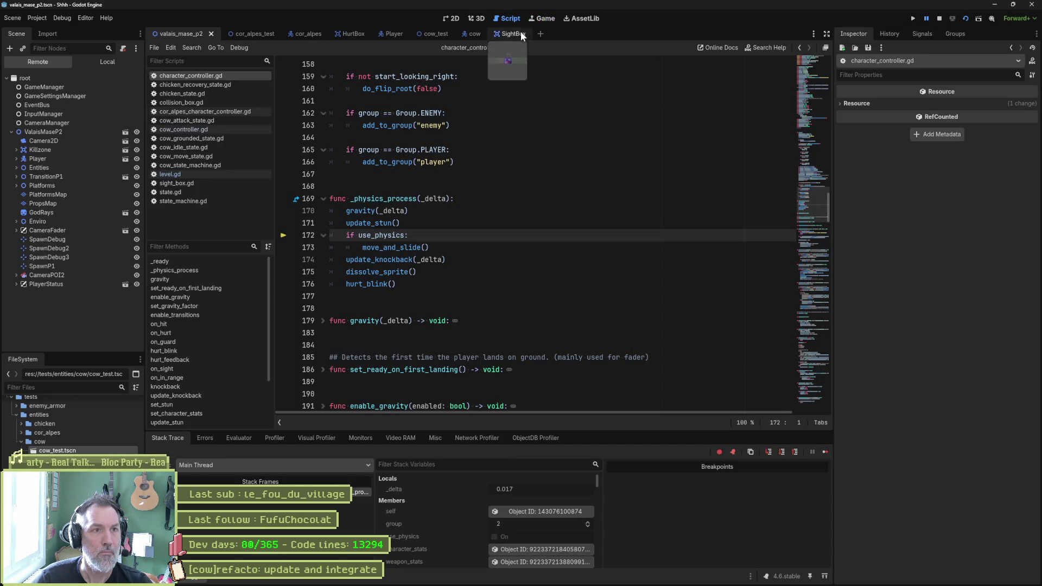
left_click(551, 20)
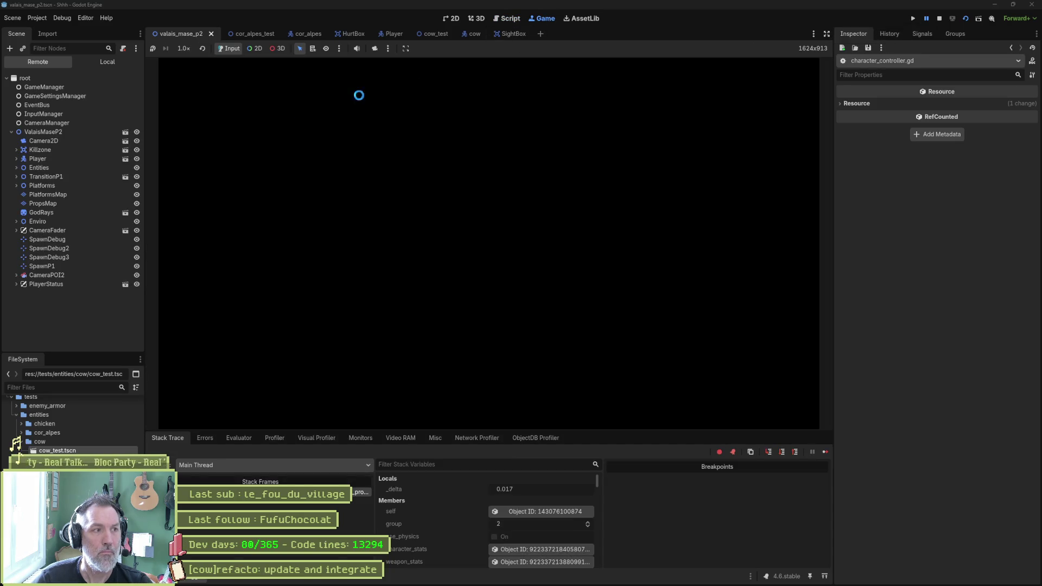
left_click(137, 230)
left_click(137, 231)
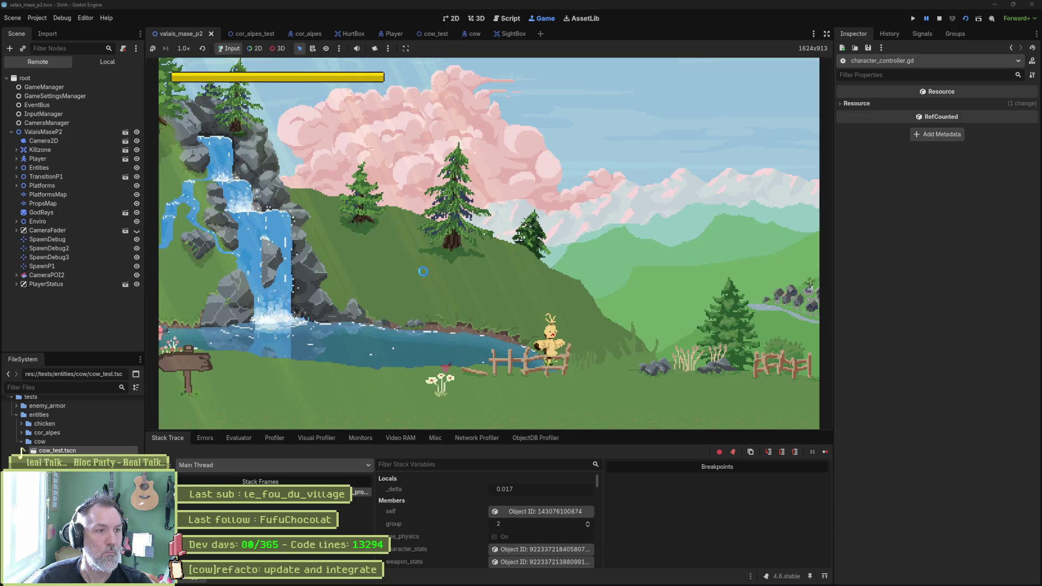
left_click(927, 18)
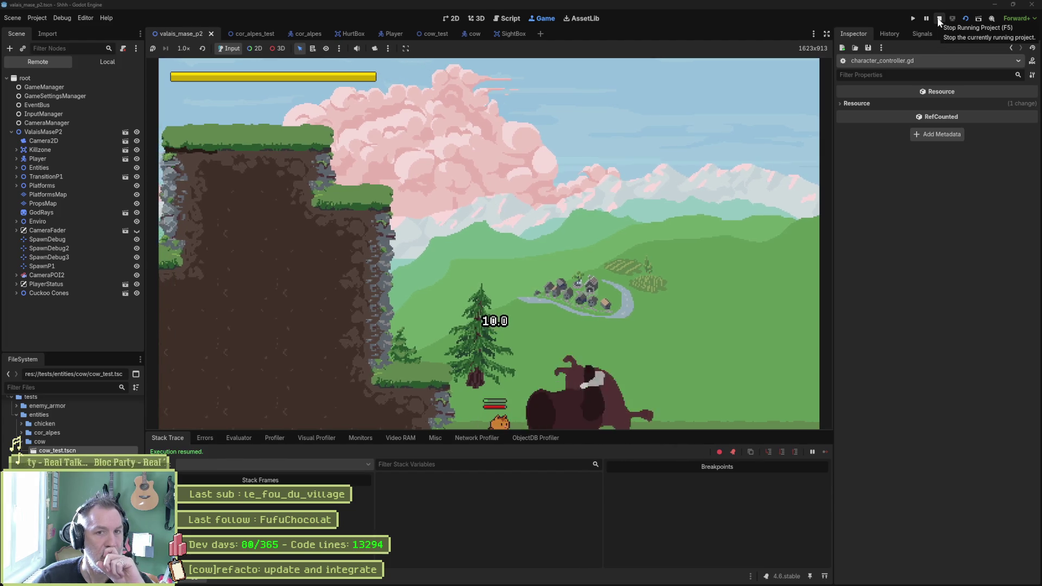
left_click(939, 20)
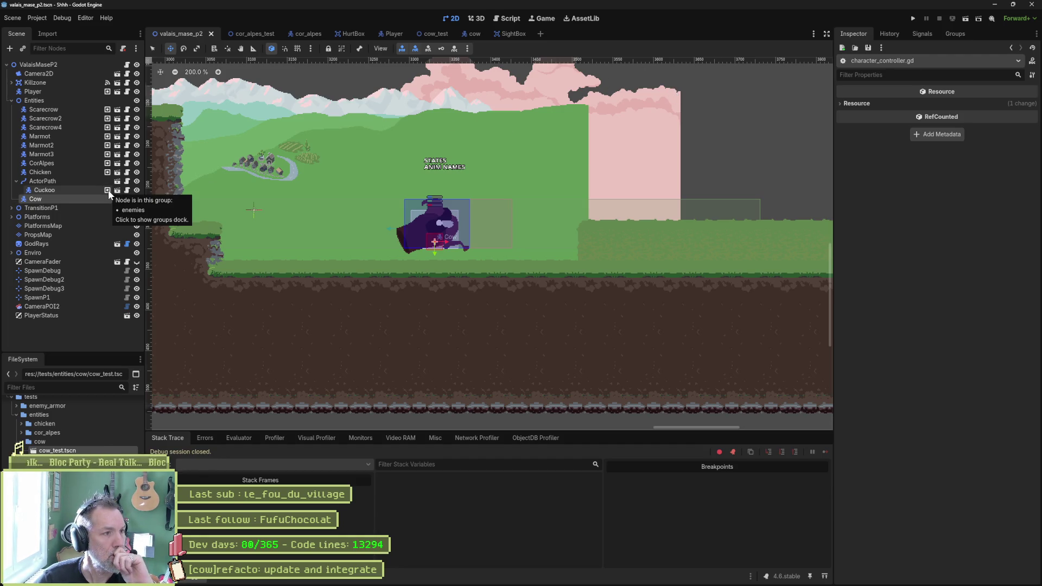
left_click(92, 200)
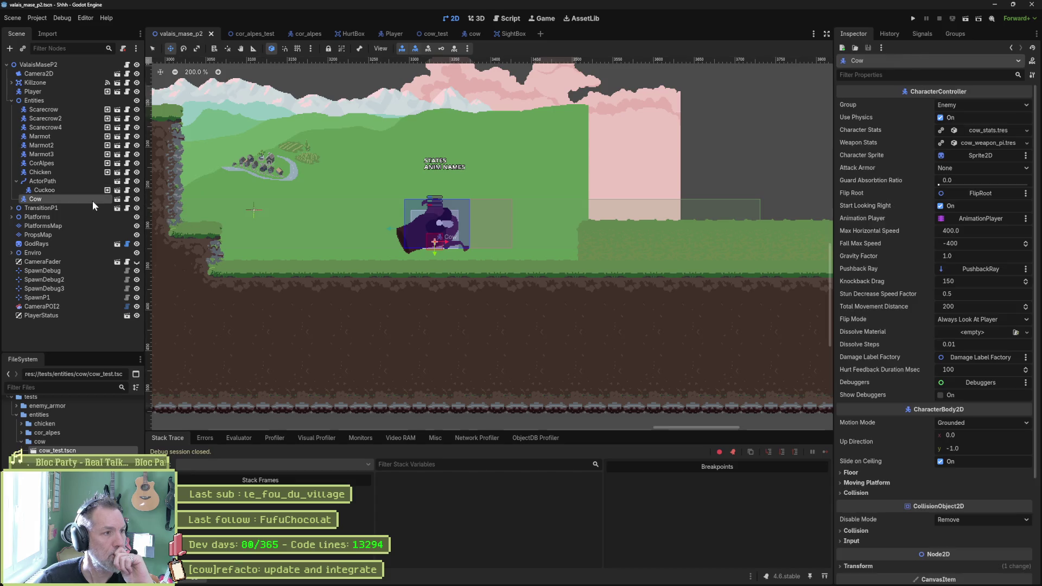
Step: Review the Cow scene's root properties, then add the level's Cow to the 'enemies' group
left_click(117, 200)
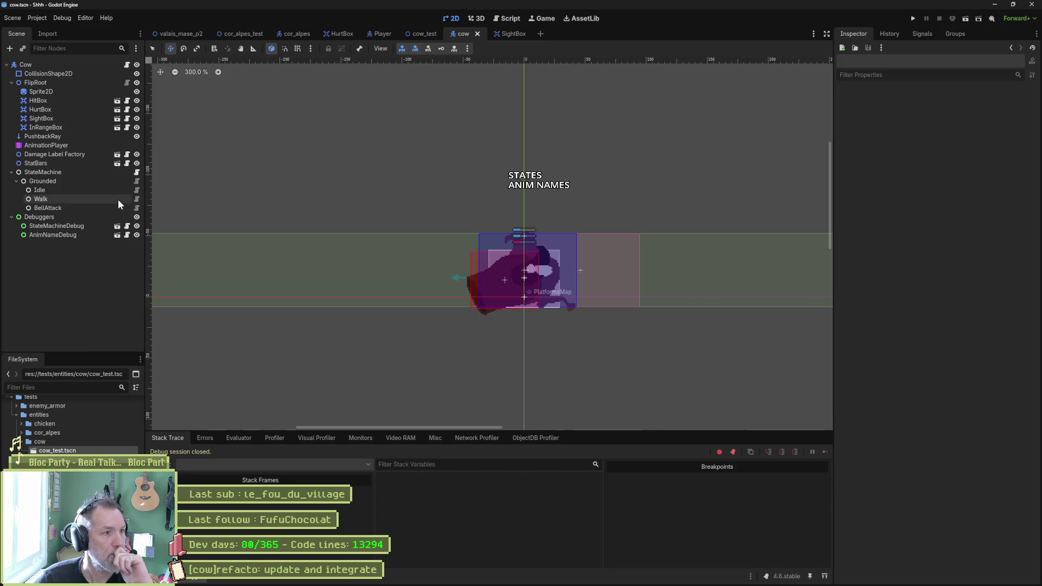
left_click(90, 64)
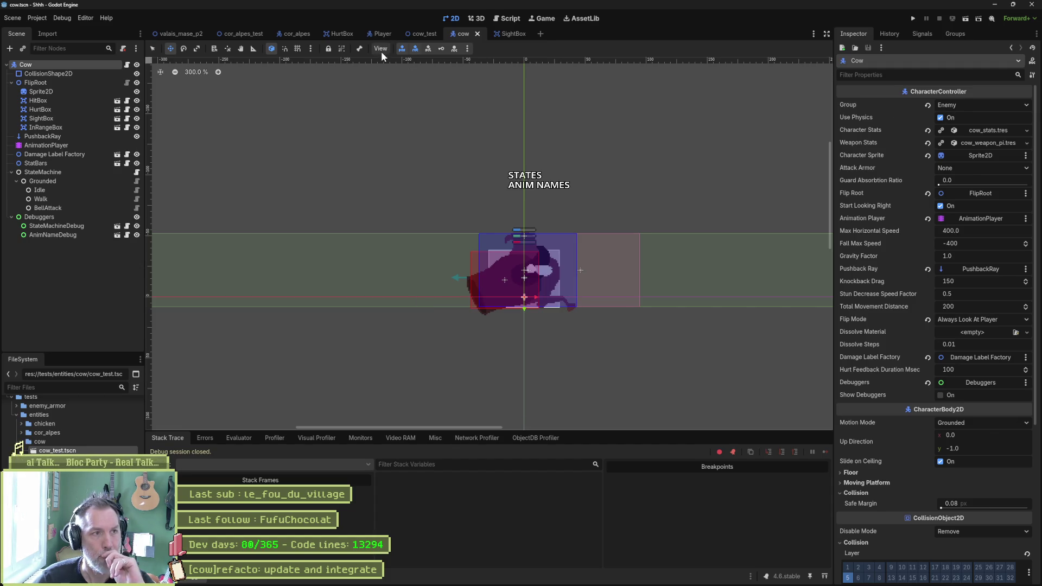
left_click(184, 34)
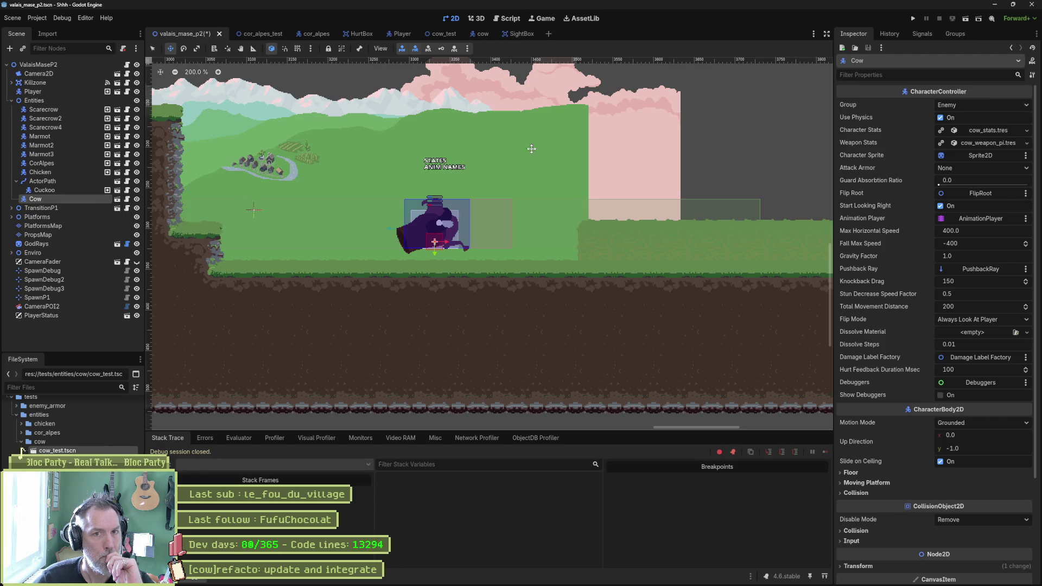
left_click(966, 34)
left_click(866, 73)
Step: Play-test the level, inspect the Cow under Entities in the remote tree, then stop
key("F6")
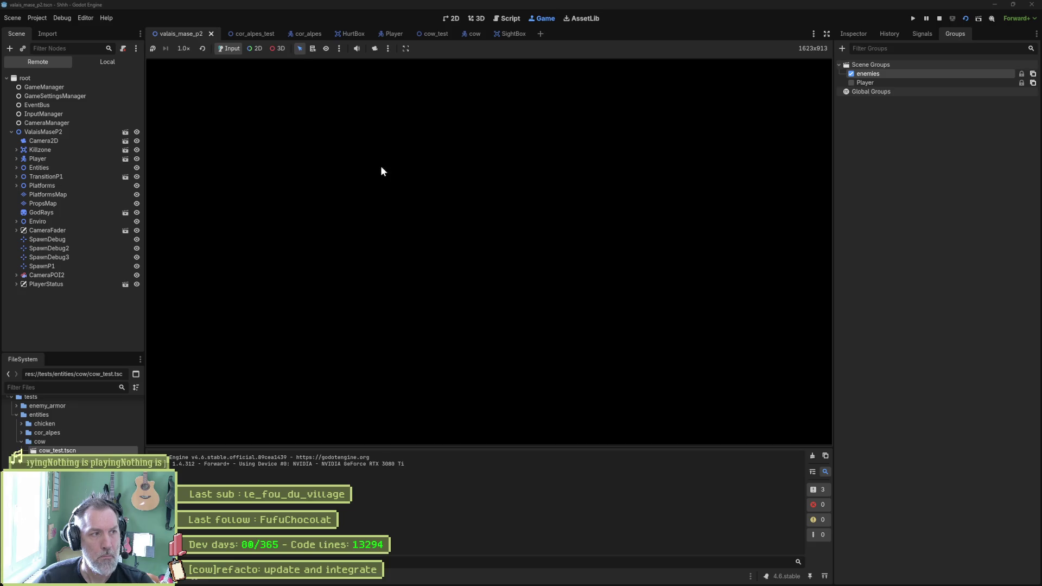
left_click(16, 169)
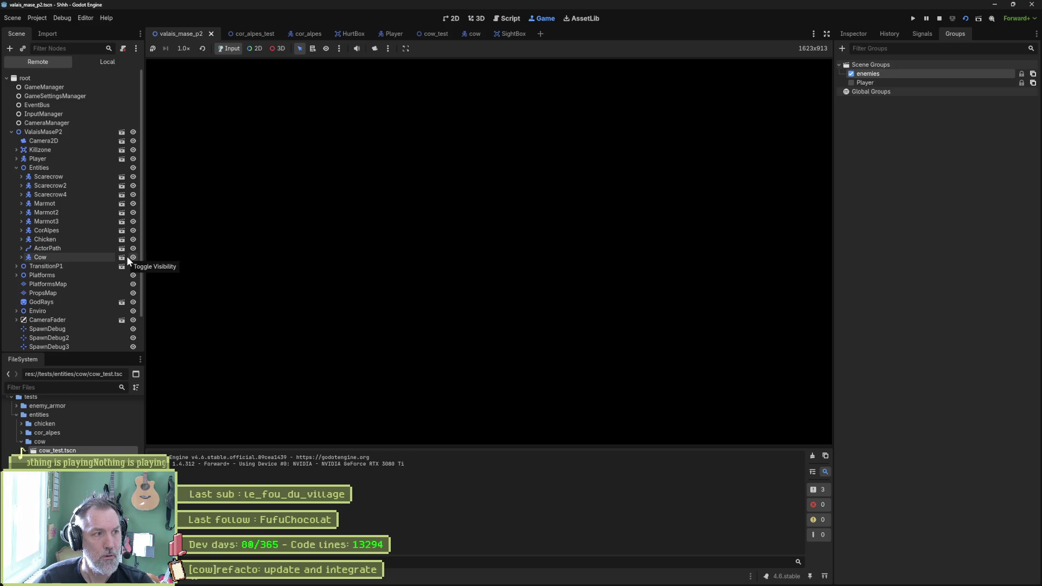
double_click(84, 254)
key("F8")
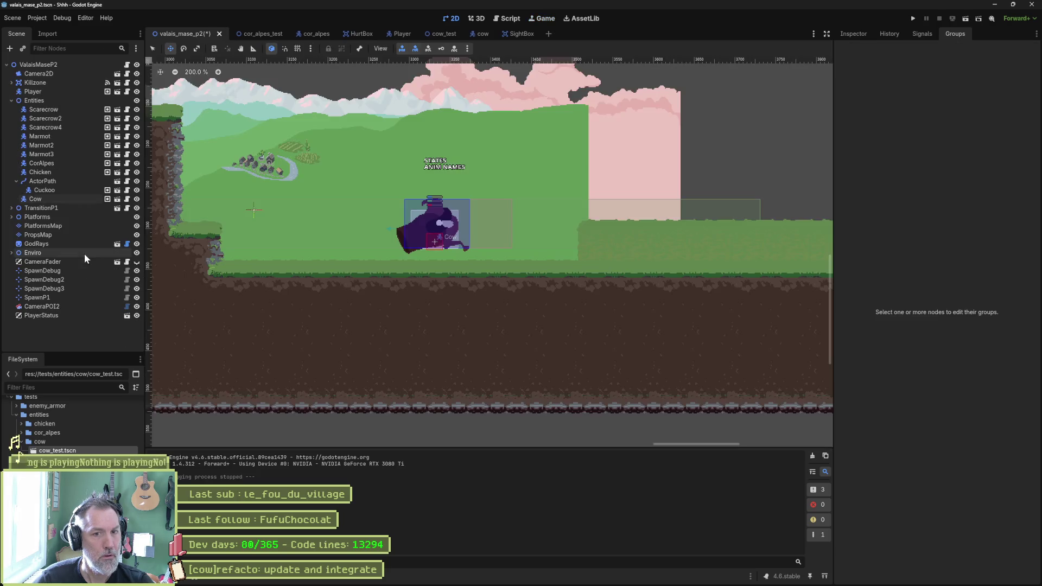
left_click(854, 34)
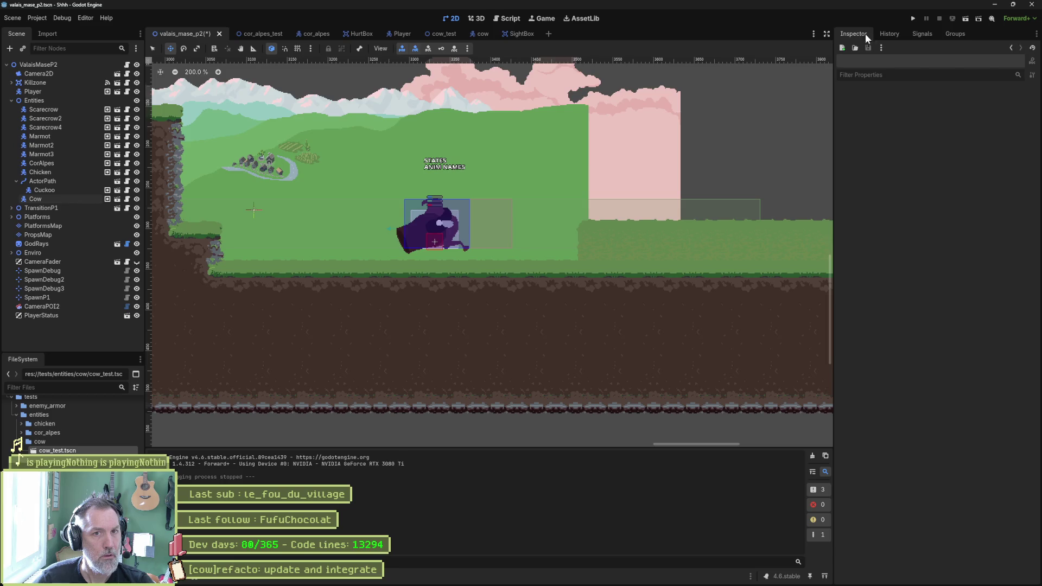
Step: Compare the Inspector values of the Chicken, CorAlpes and Cow enemies
left_click(79, 175)
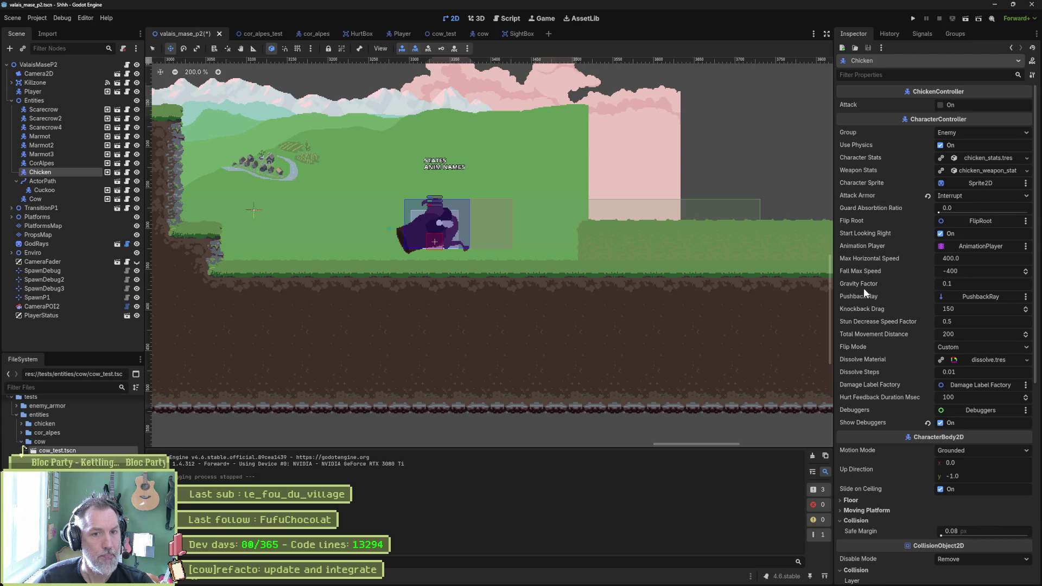
scroll(872, 451, "down", 5)
scroll(874, 451, "up", 5)
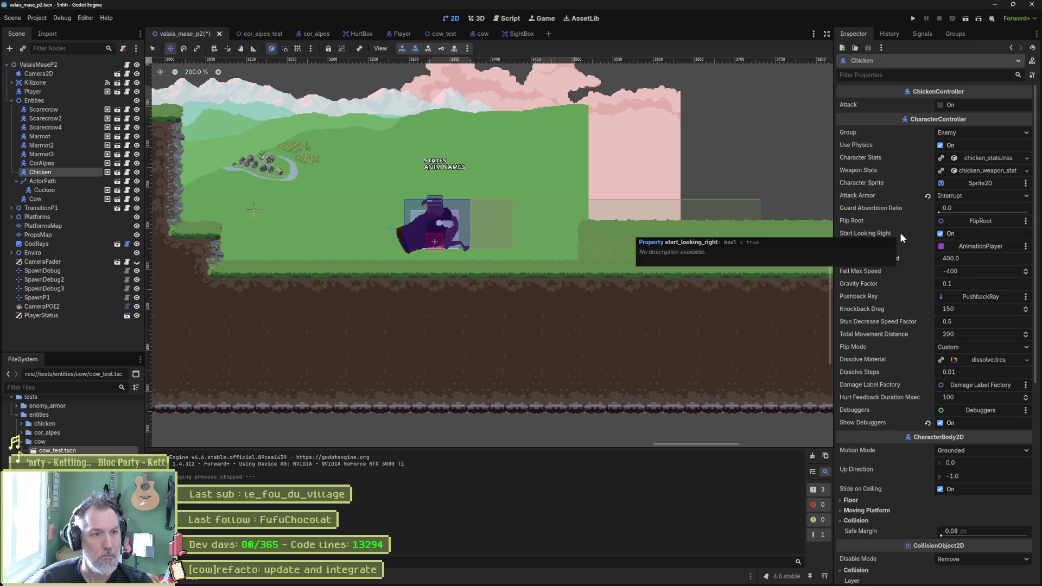
left_click(58, 162)
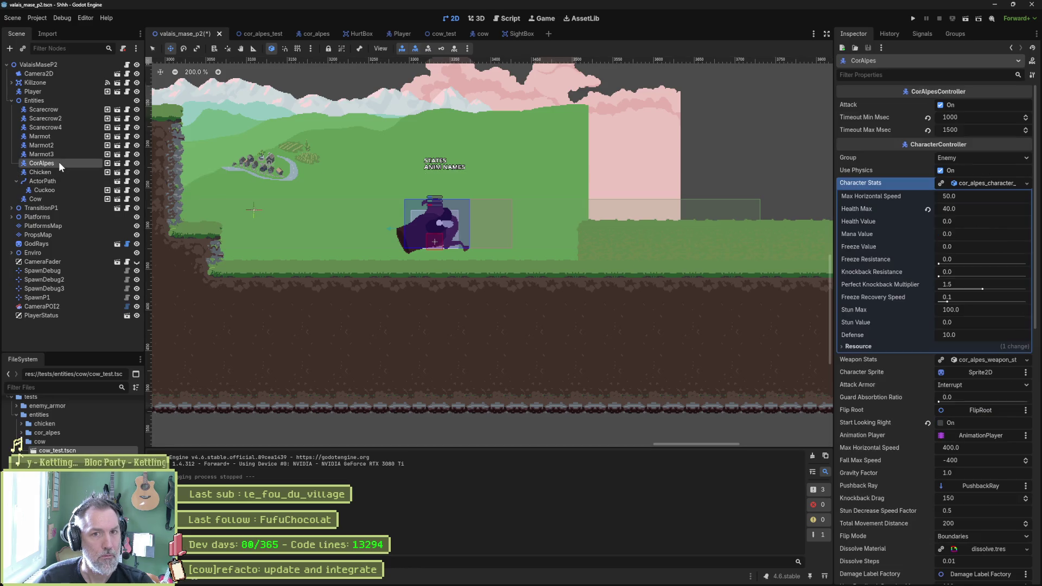
left_click(51, 199)
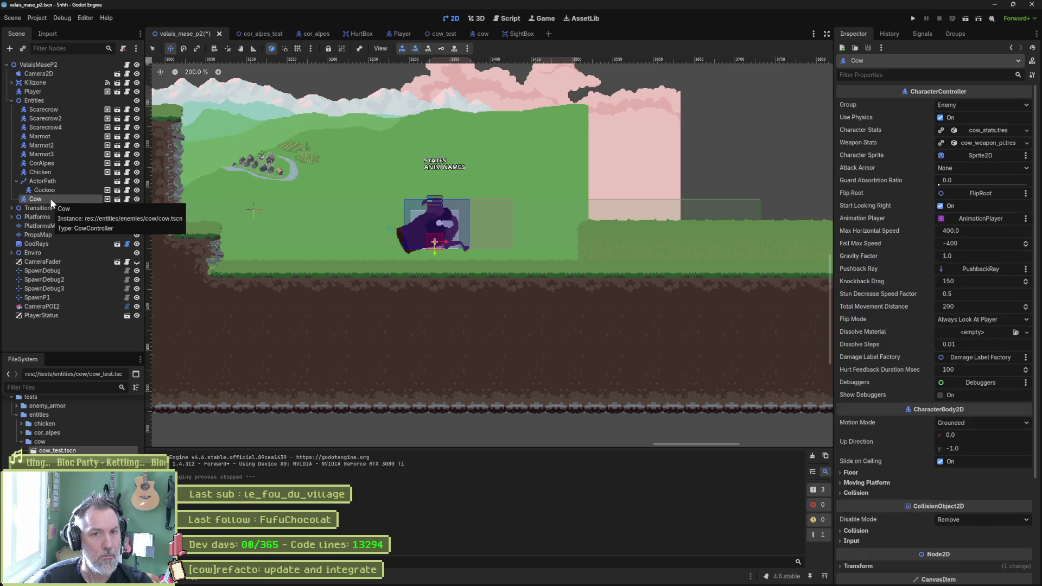
Step: Recheck the Chicken's properties, save valais_mase_p2, and switch to the cow scene
left_click(43, 173)
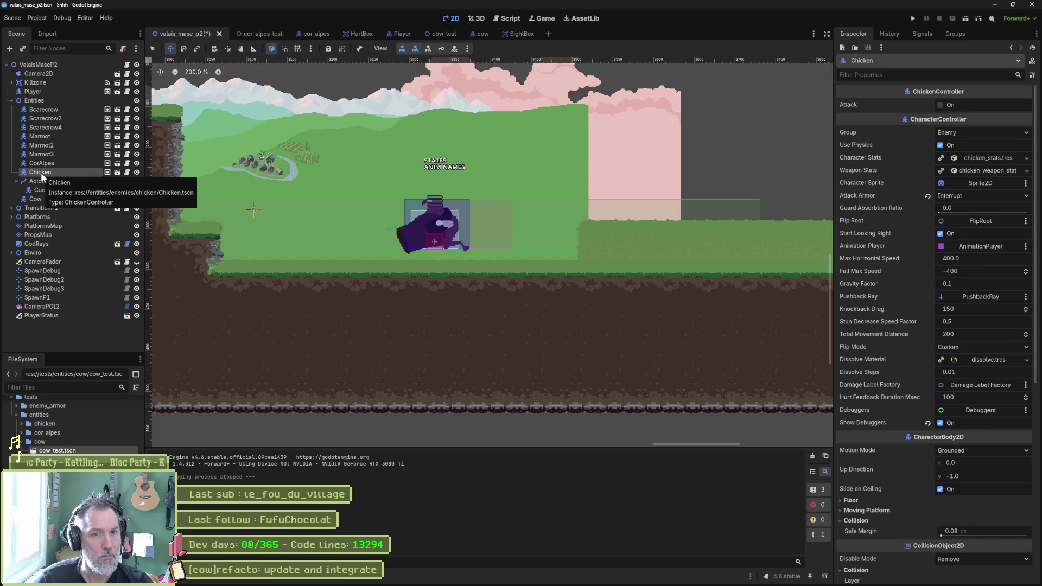
key("ctrl+s")
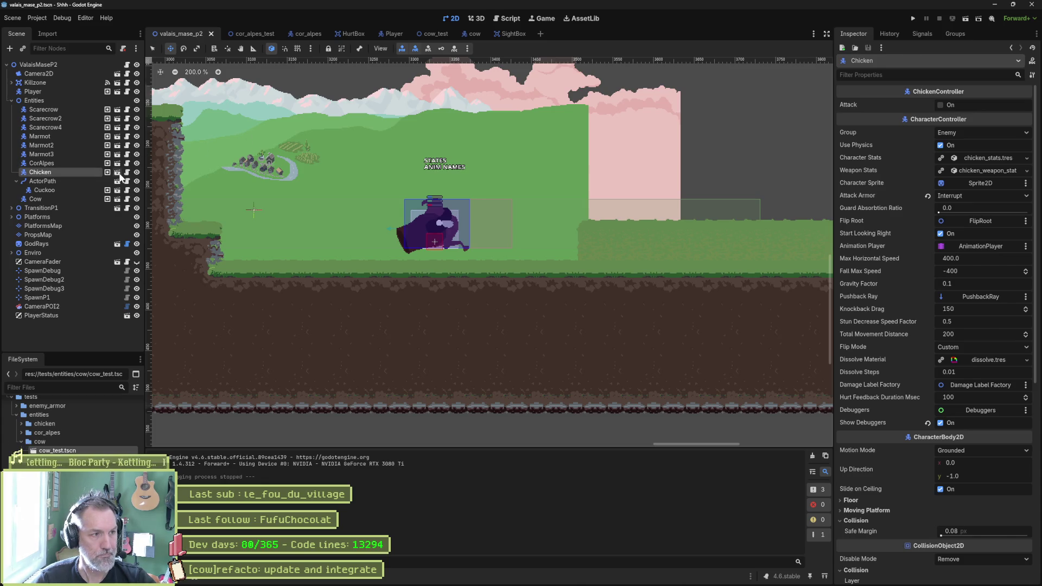
left_click(475, 33)
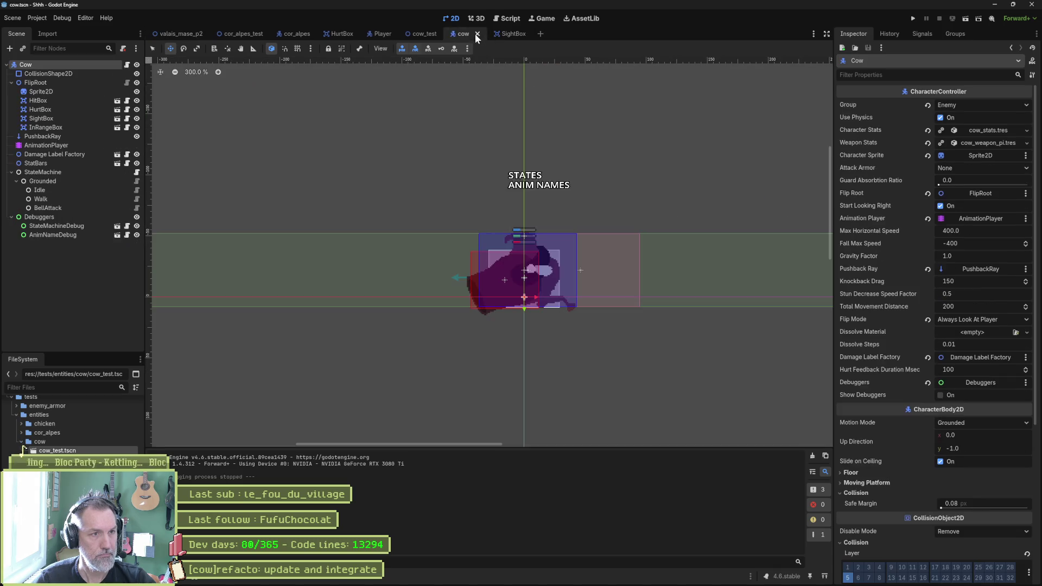
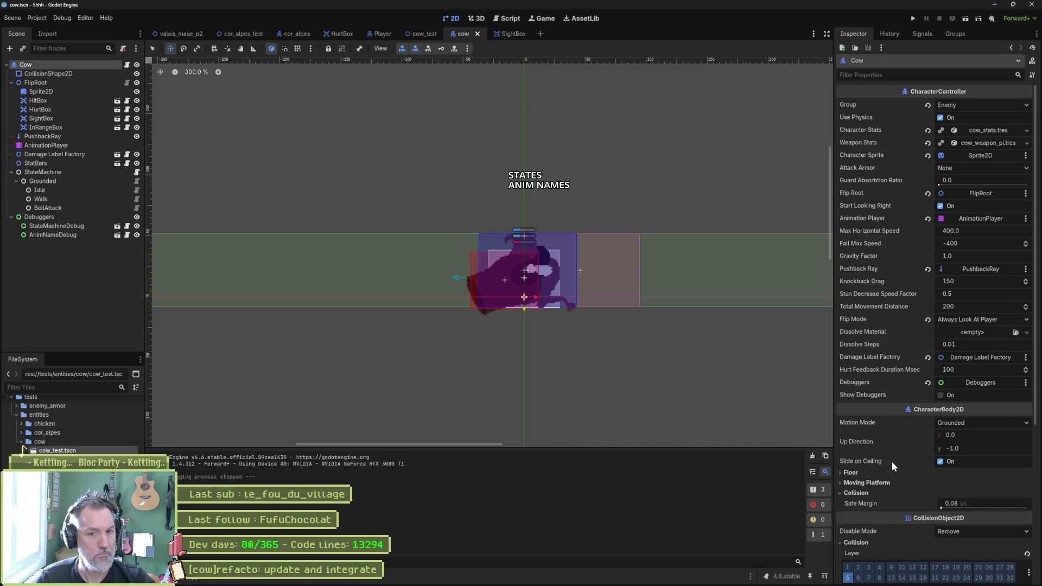
Step: Save the cow scene and bring up cow_controller.gd in the script editor with the Find bar
key("ctrl+s")
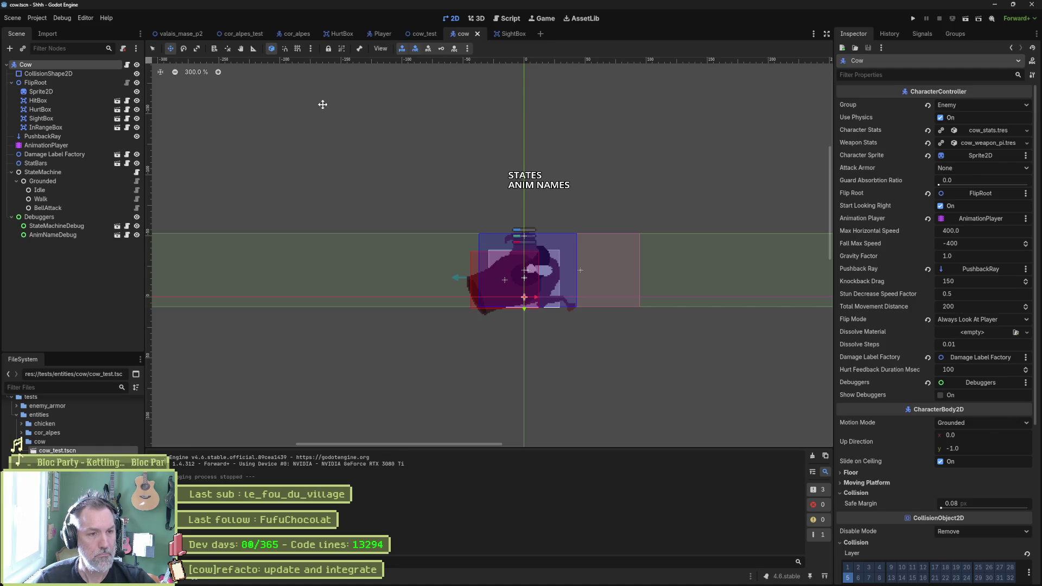
left_click(513, 18)
key("ctrl+f")
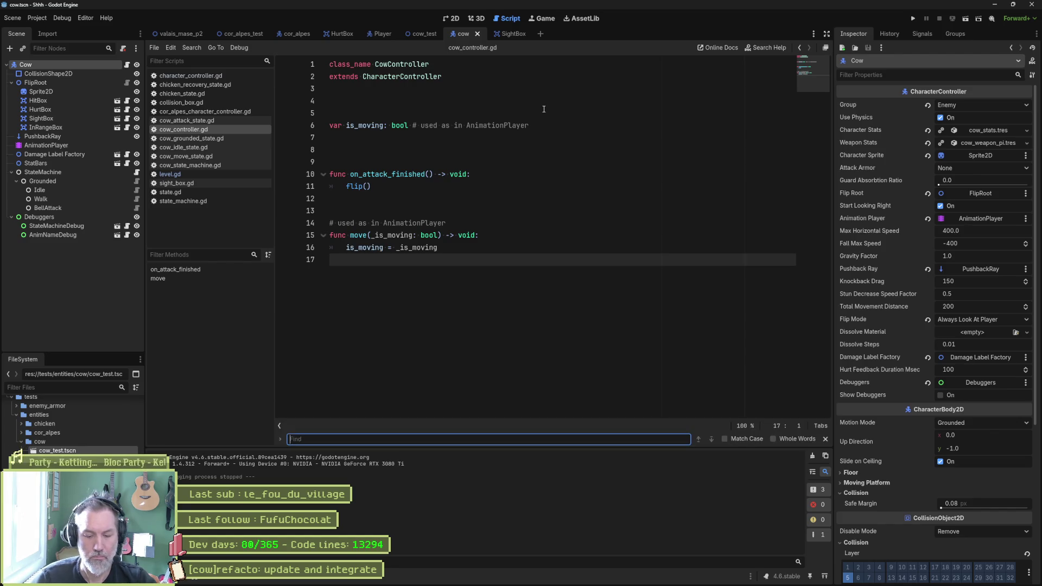
Step: Search all project files for 'group', collapse the addon results, and jump to the line-162 match
type("group")
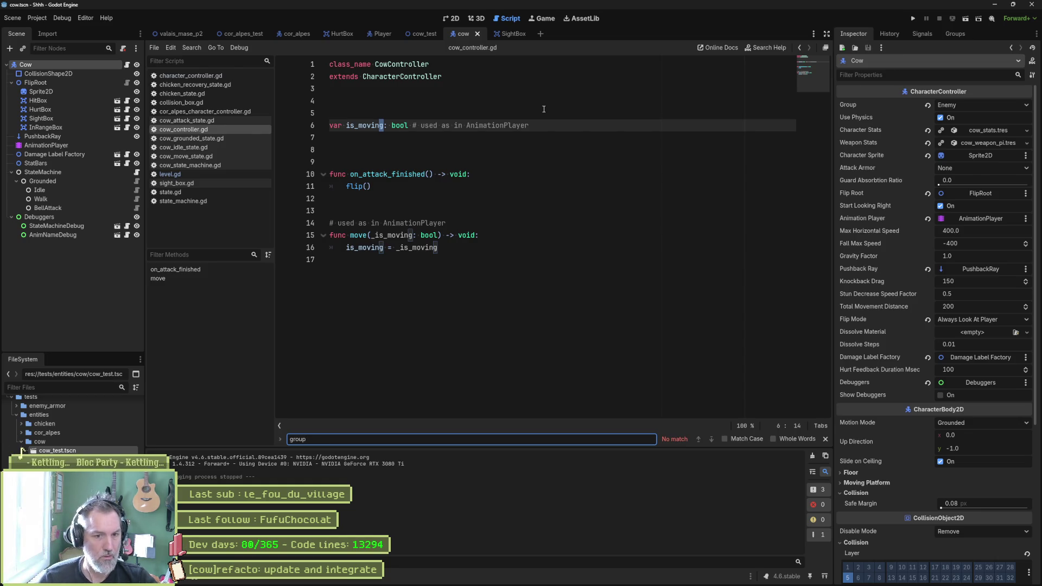
key("BackSpace")
key("BackSpace")
key("BackSpace")
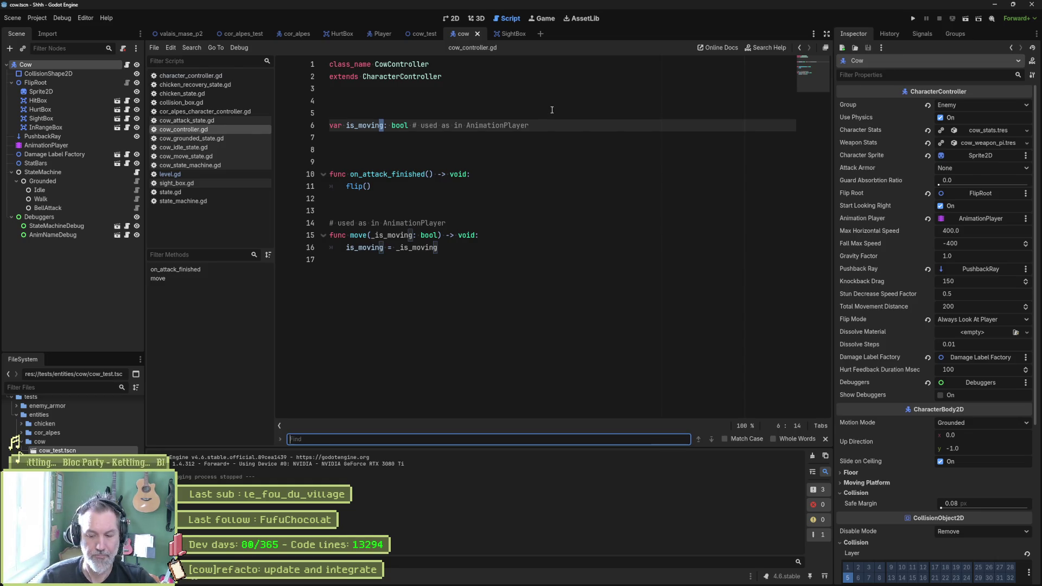
key("ctrl+shift+f")
type("group")
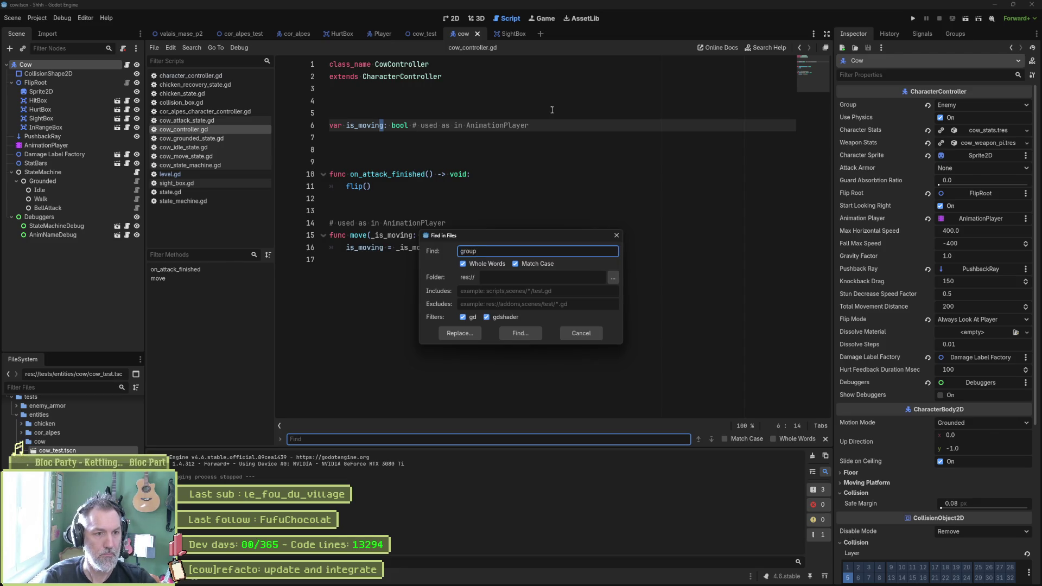
key("Return")
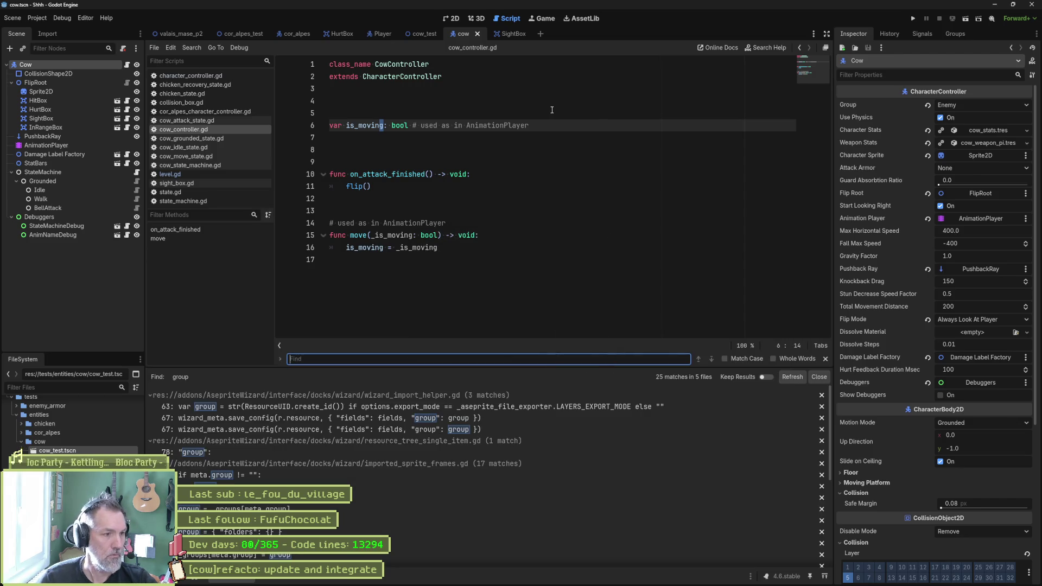
left_click(408, 395)
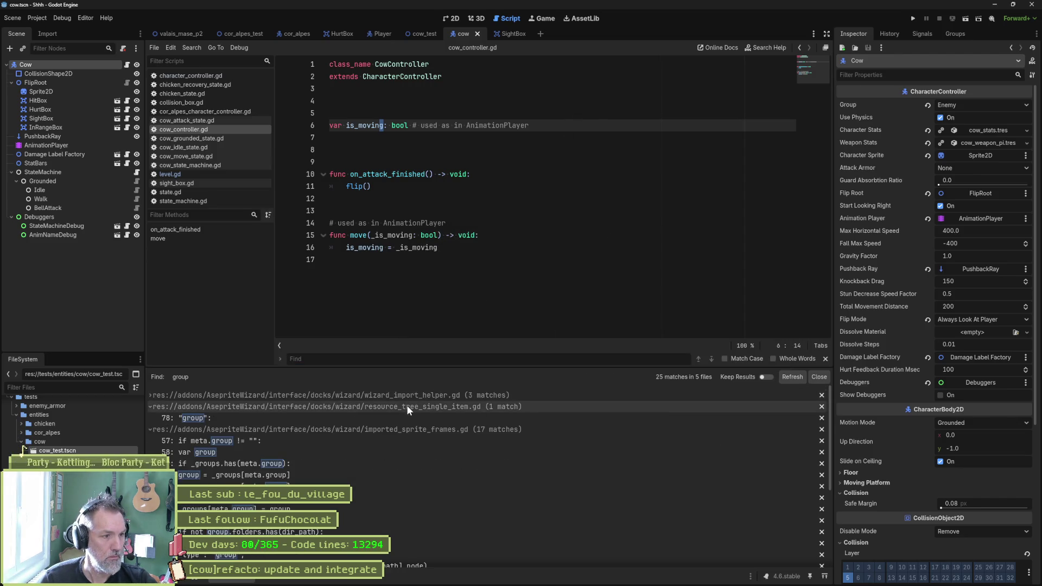
left_click(406, 406)
left_click(405, 417)
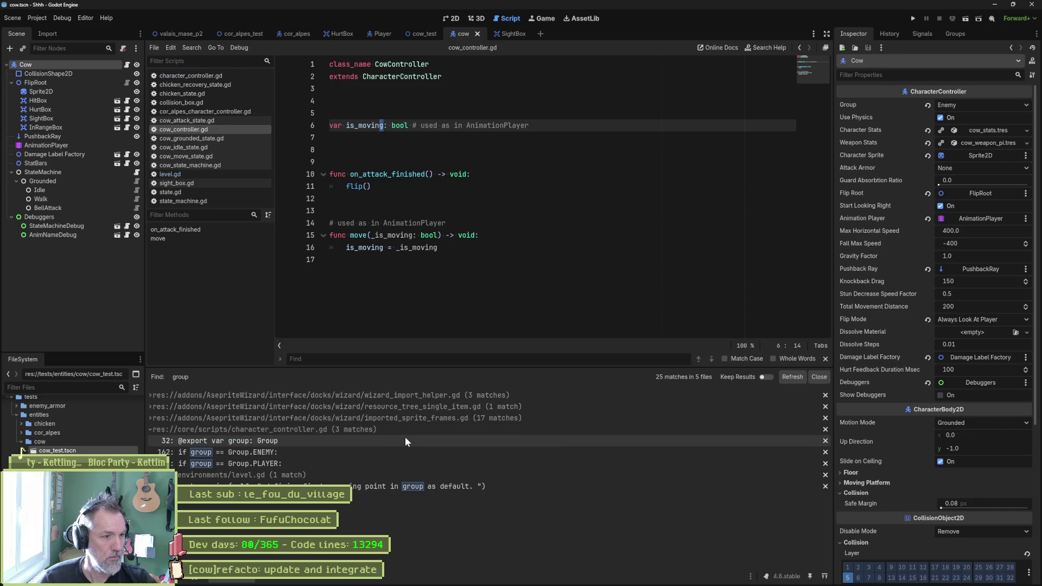
left_click(353, 455)
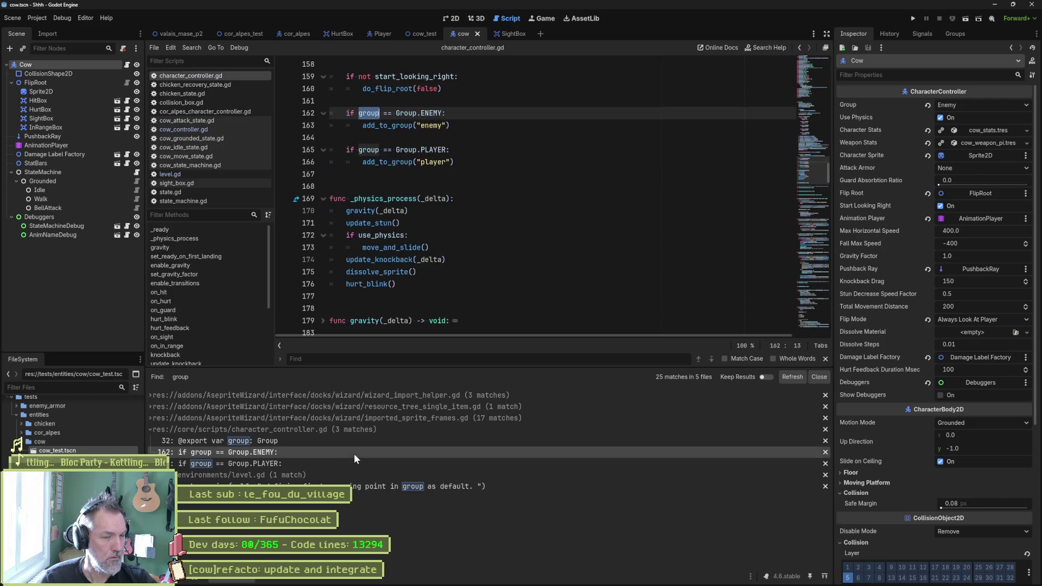
Step: Select 'enemy' in the add_to_group("enemy") call and search the whole project for it
scroll(472, 281, "up", 14)
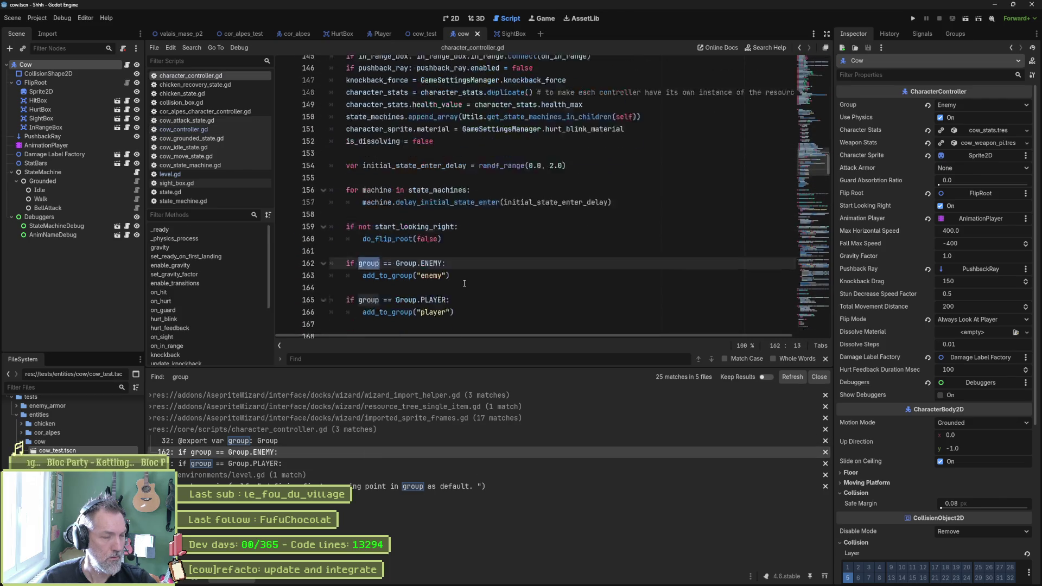
scroll(369, 143, "up", 1)
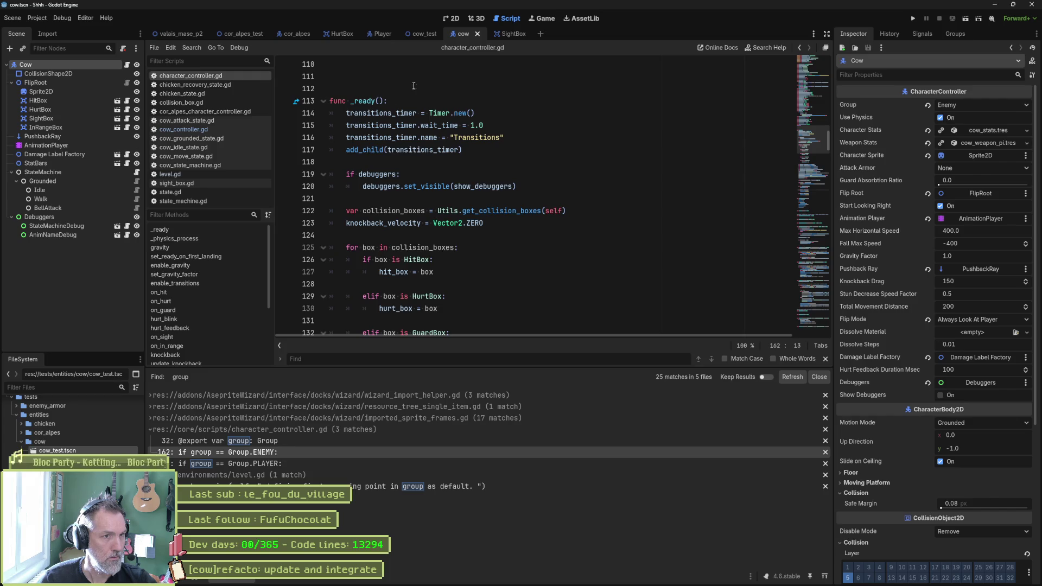
scroll(378, 249, "down", 13)
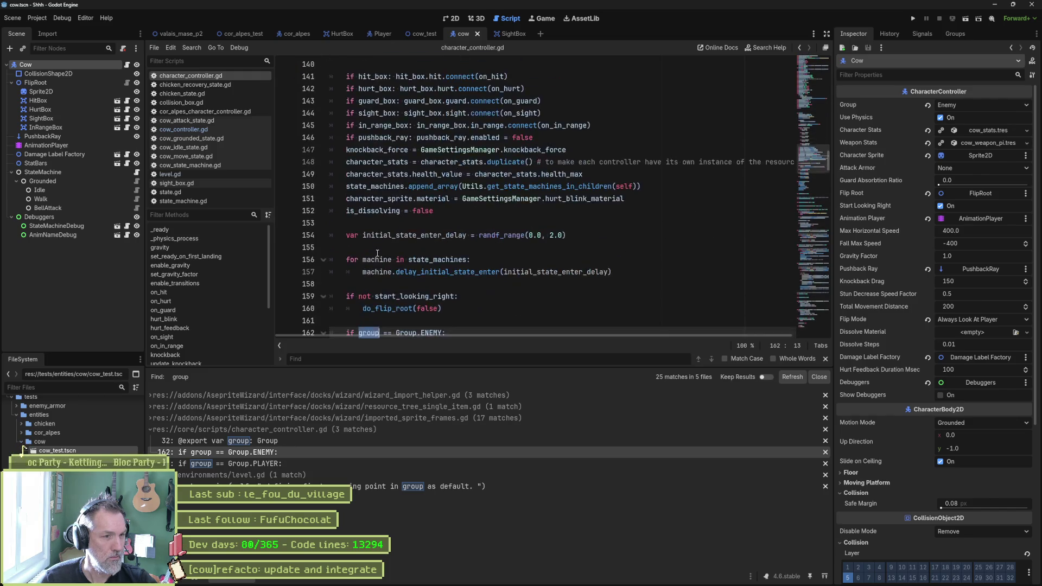
left_click_drag(450, 235, 367, 235)
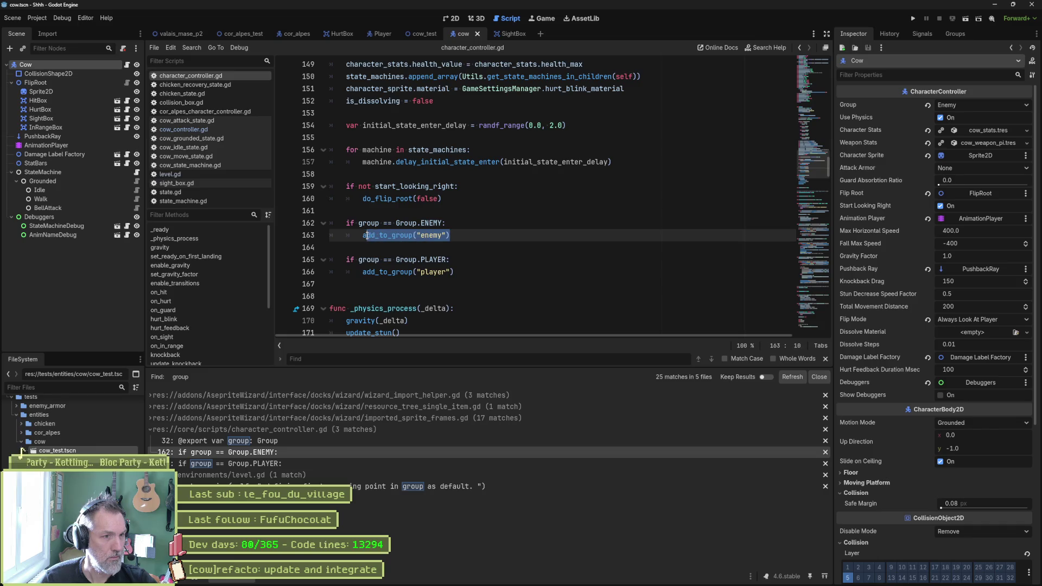
mouse_move(405, 240)
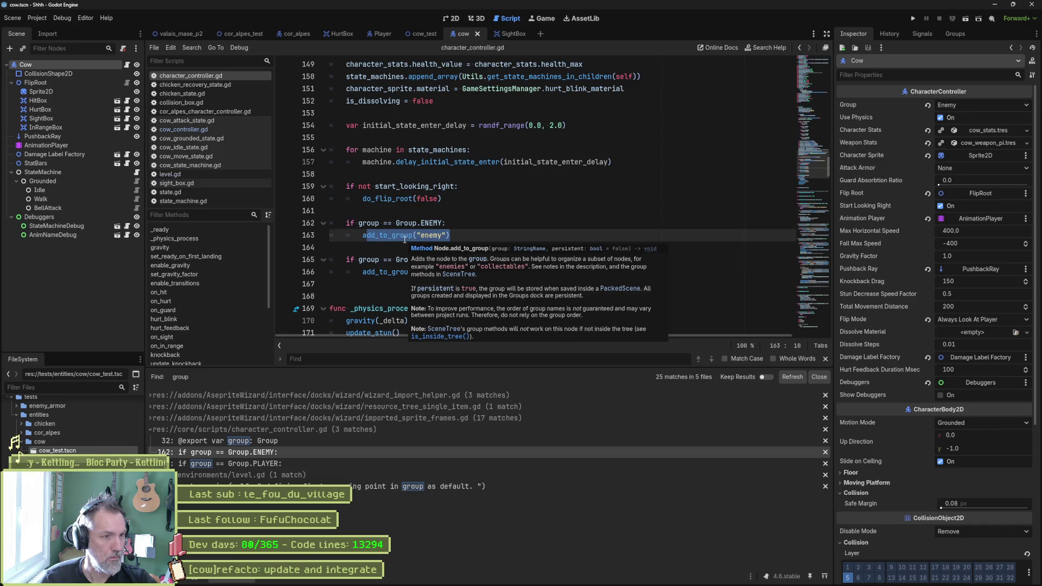
double_click(424, 235)
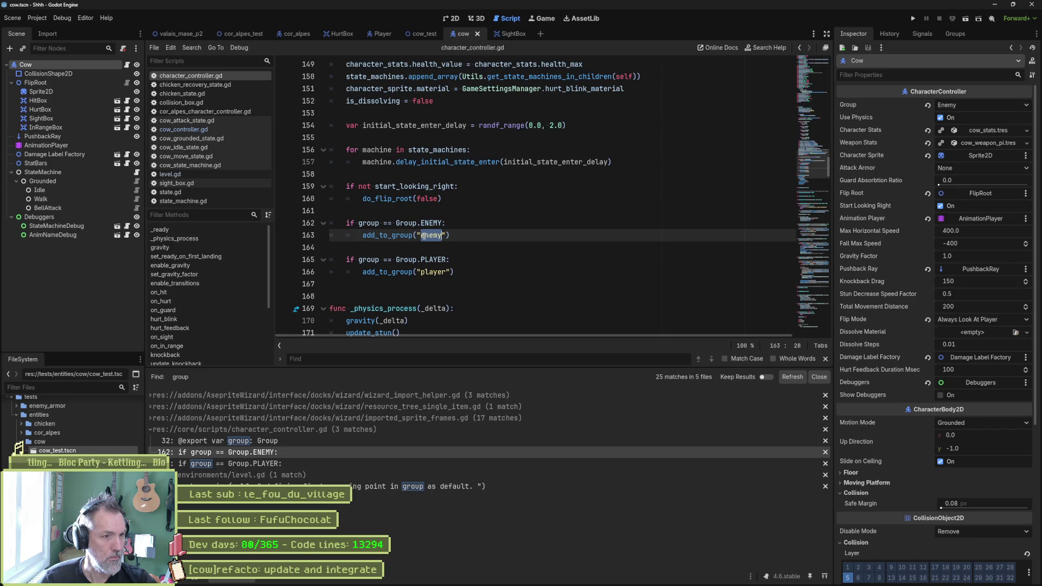
key("ctrl+shift+f")
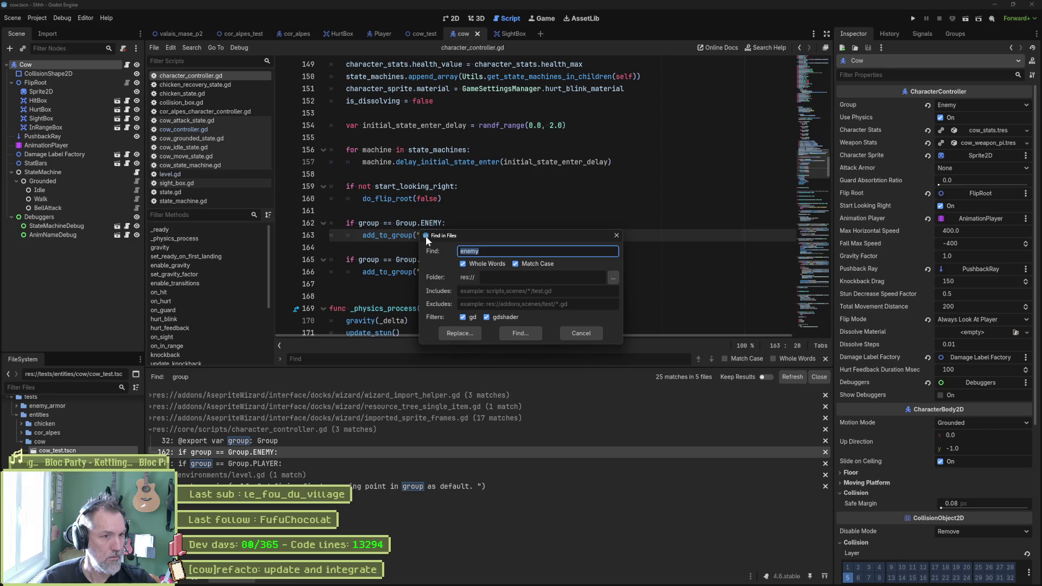
left_click(516, 332)
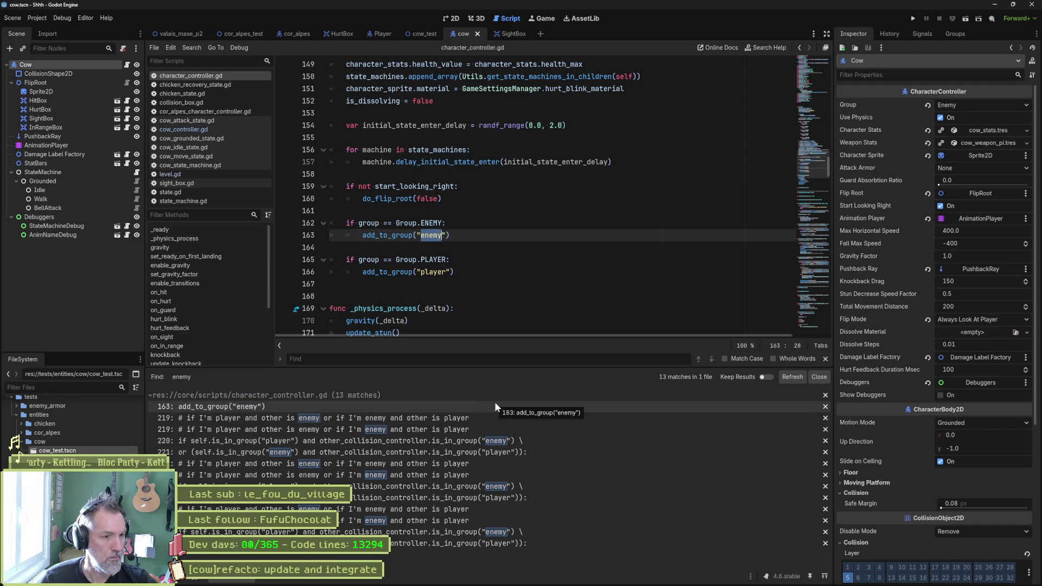
Step: Review the line-220 player/enemy check in on_hit in character_controller.gd
left_click(479, 438)
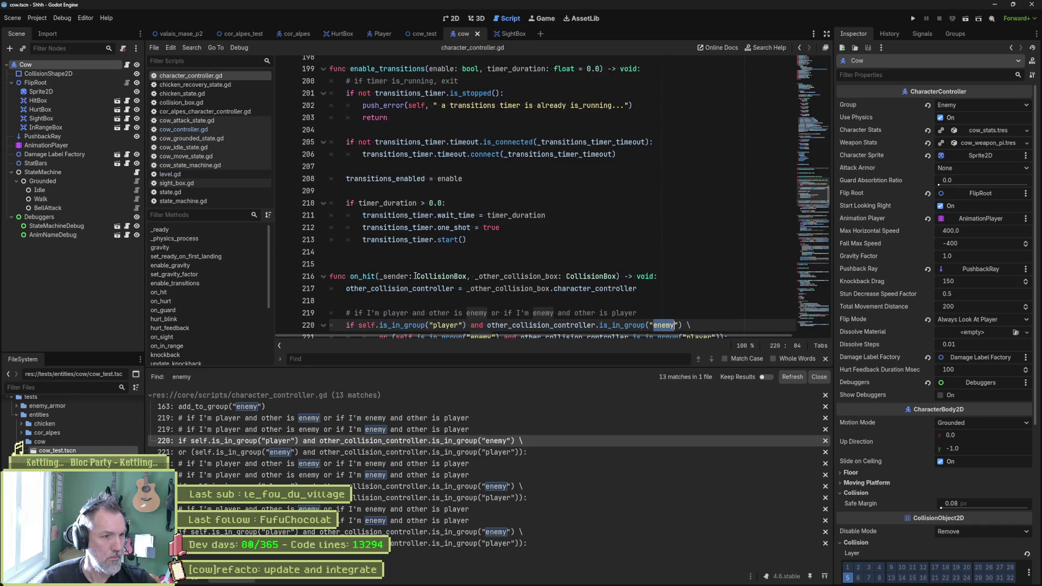
scroll(509, 283, "down", 2)
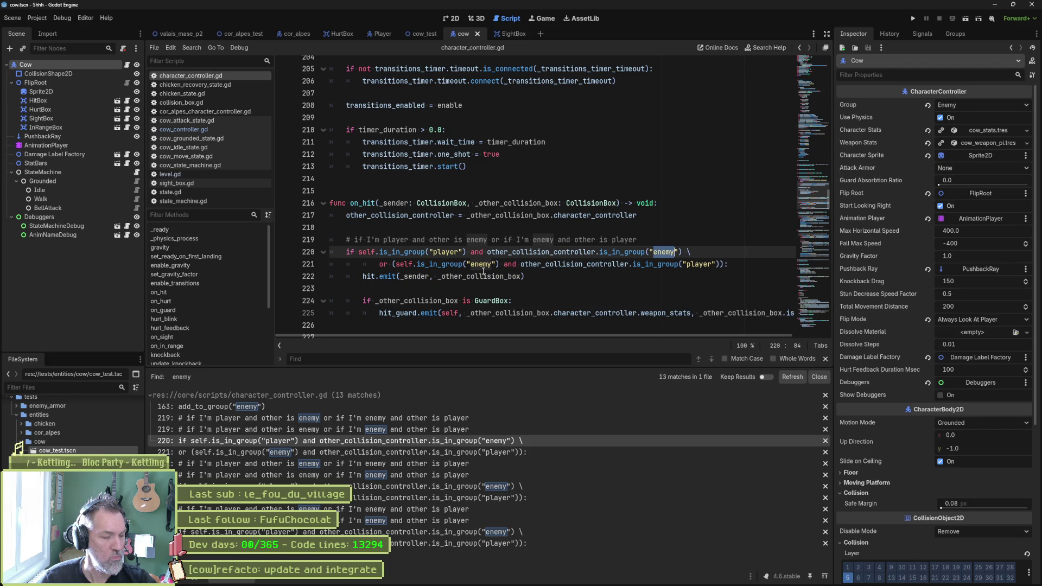
mouse_move(809, 193)
left_mouse_down()
mouse_move(799, 76)
mouse_move(794, 94)
left_mouse_up()
scroll(392, 223, "down", 1)
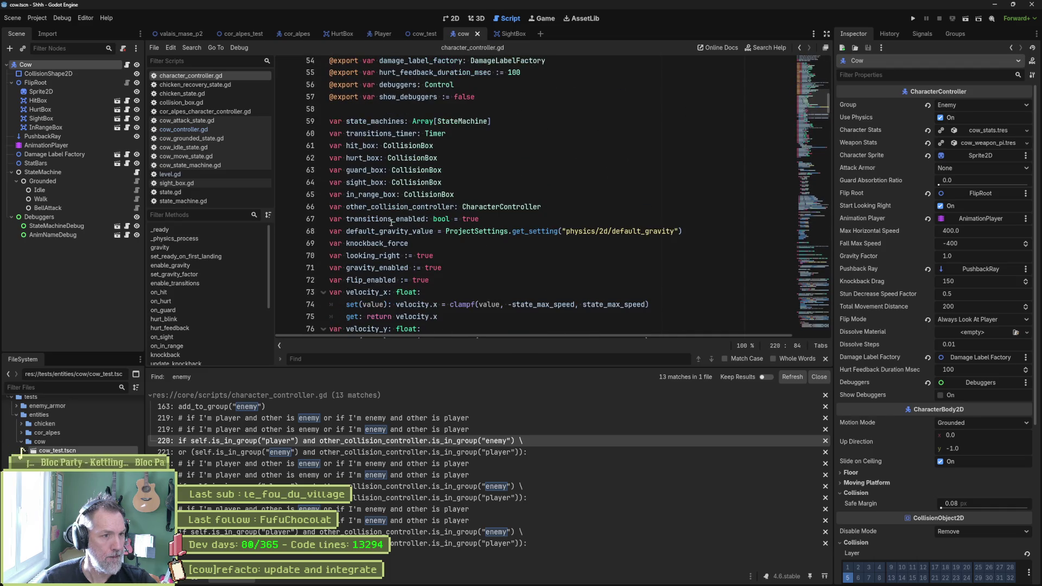
scroll(392, 223, "down", 1)
scroll(392, 223, "down", 2)
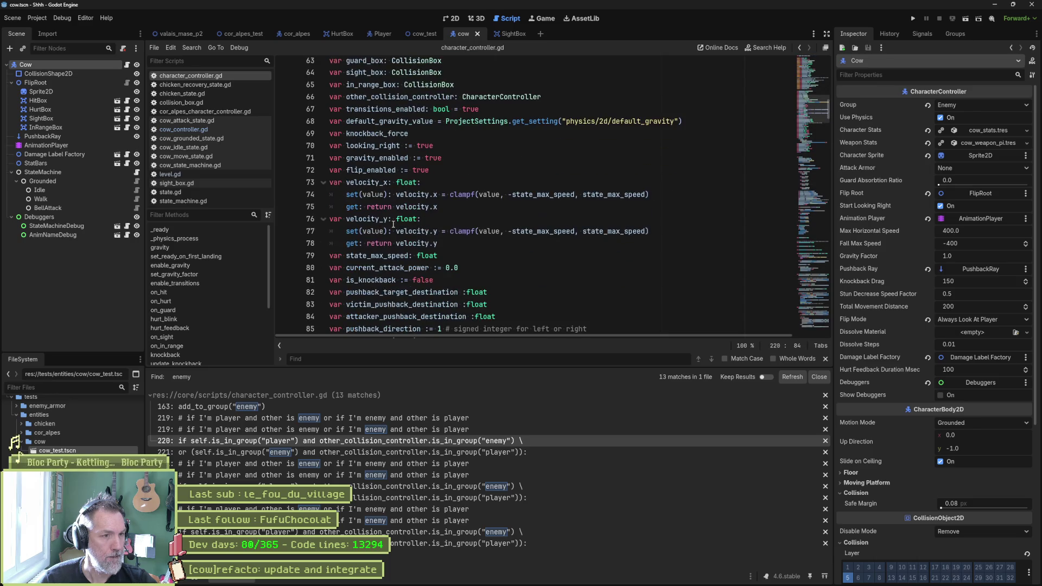
scroll(393, 225, "down", 1)
scroll(393, 225, "down", 5)
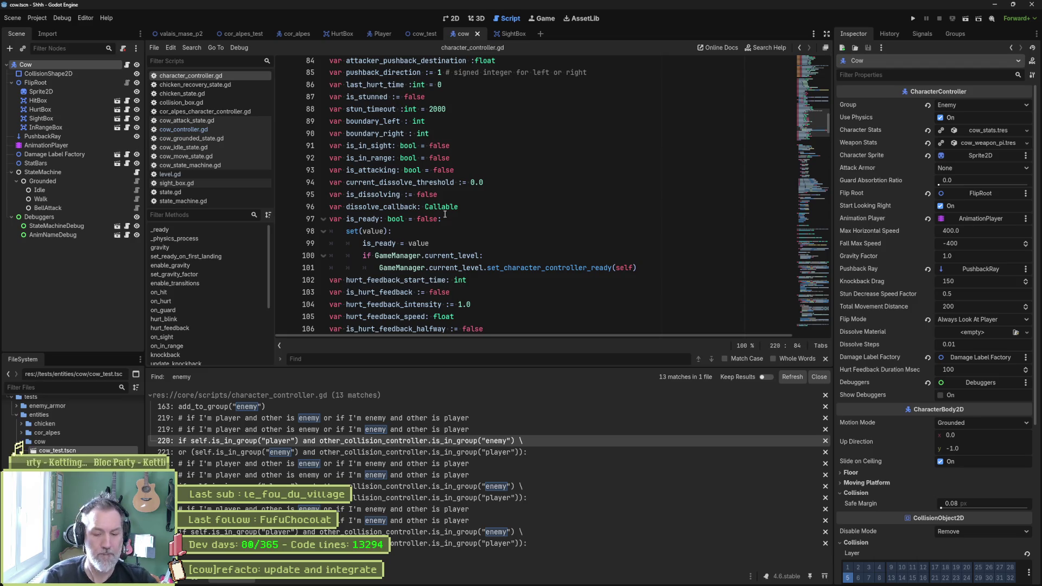
Step: Open game_manager.gd through the quick-open search 'gamem'
key("shift+alt+o")
type("gamem")
key("Return")
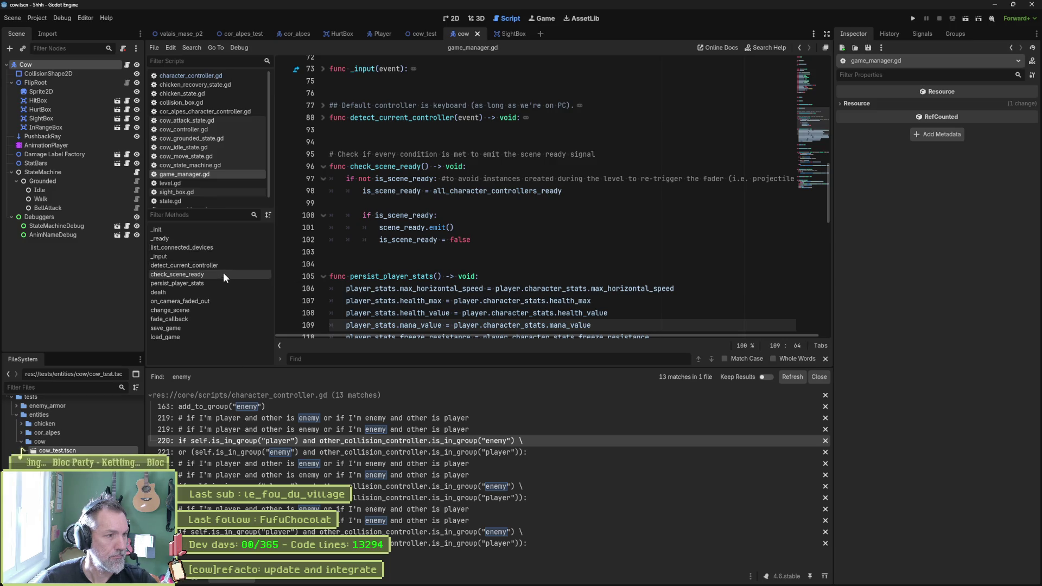
Step: From check_scene_ready line 98, search the project for all_character_controllers_ready
left_click(224, 274)
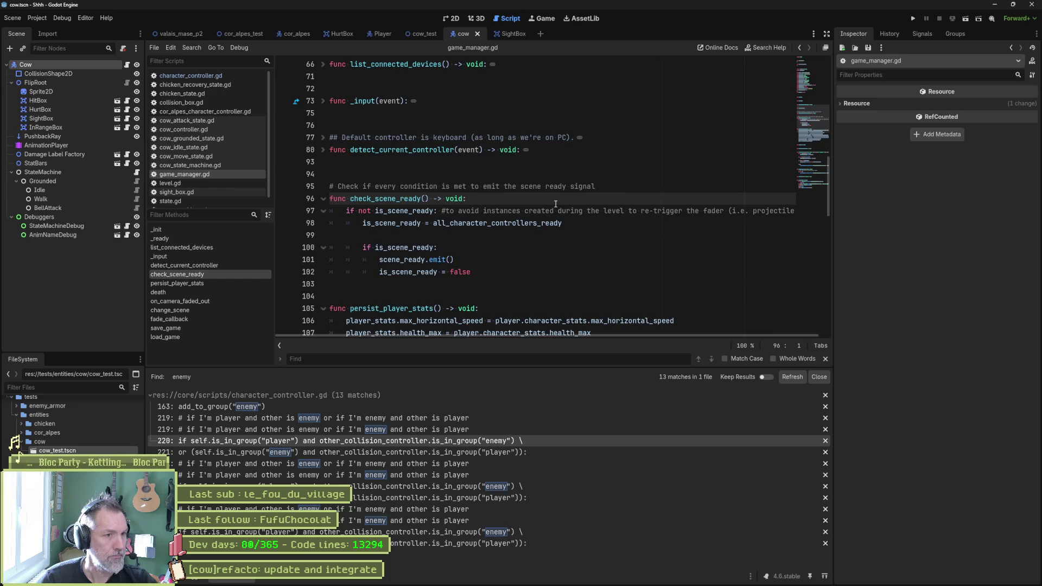
double_click(568, 224)
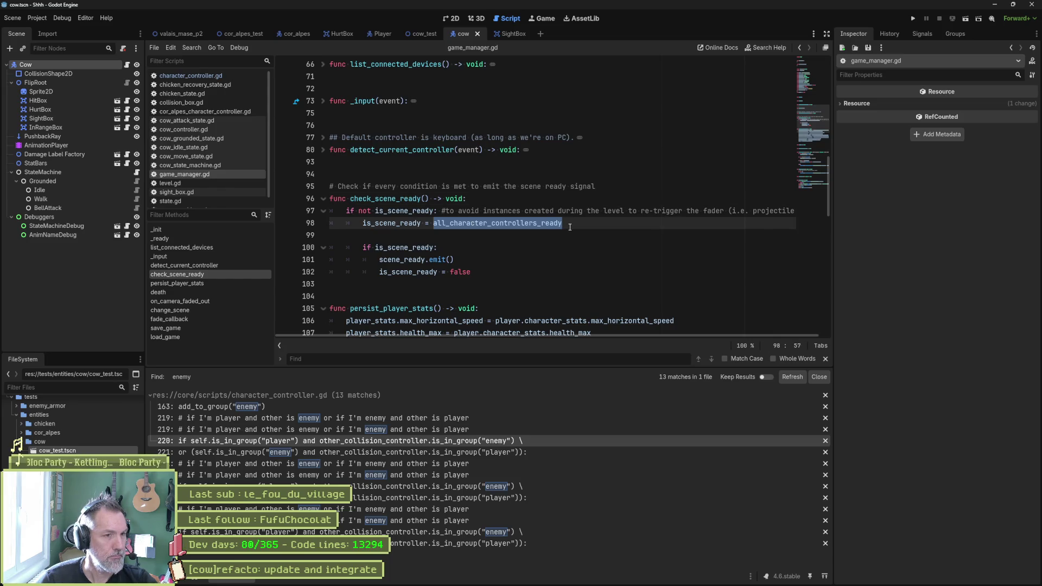
key("ctrl+shift+f")
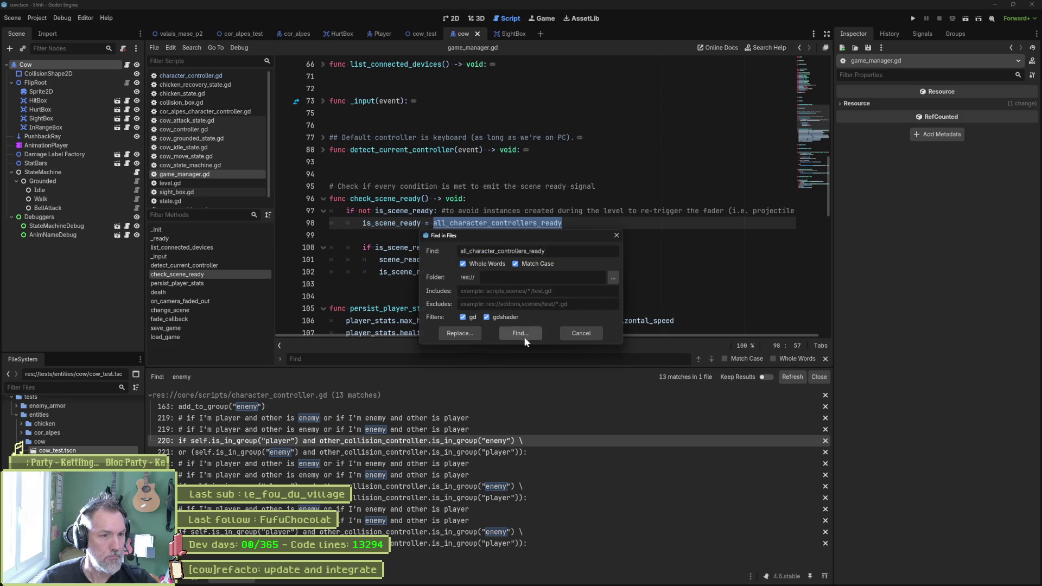
left_click(523, 336)
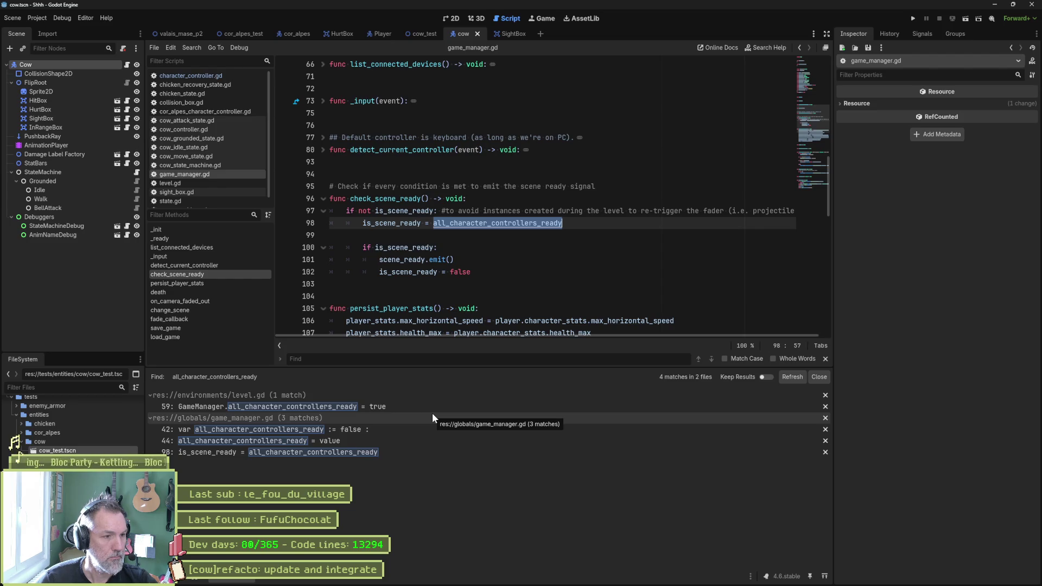
Step: View the flag's declaration, then return to line 98 and reselect all_character_controllers_ready
left_click(380, 429)
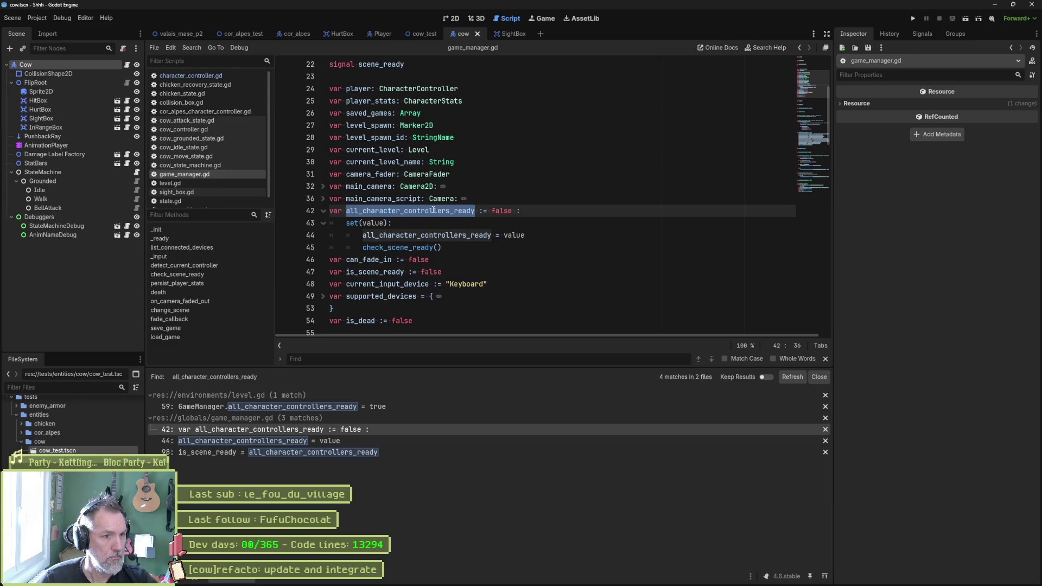
left_click(416, 248, "ctrl")
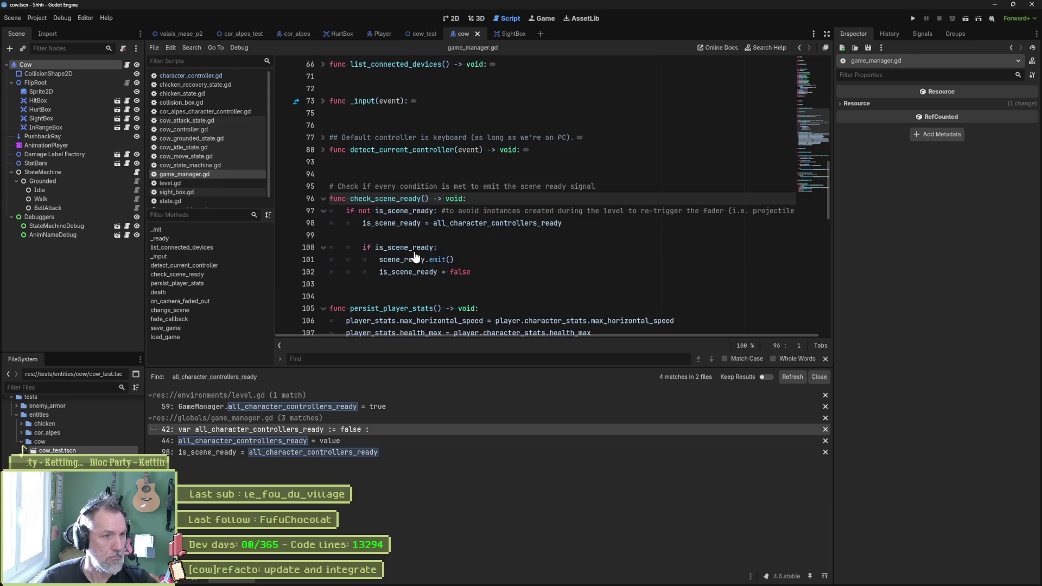
left_click(457, 224)
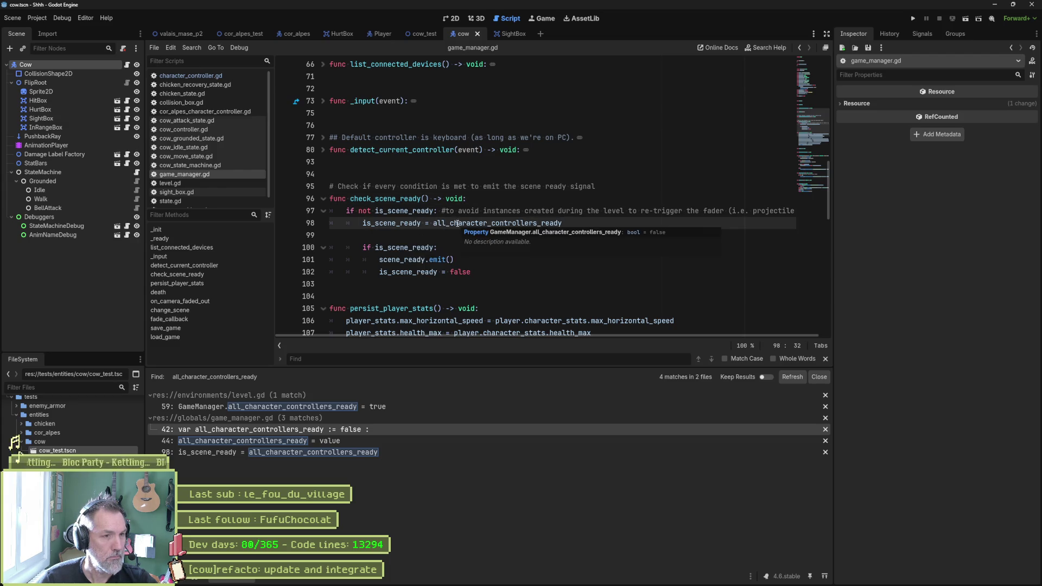
double_click(457, 223)
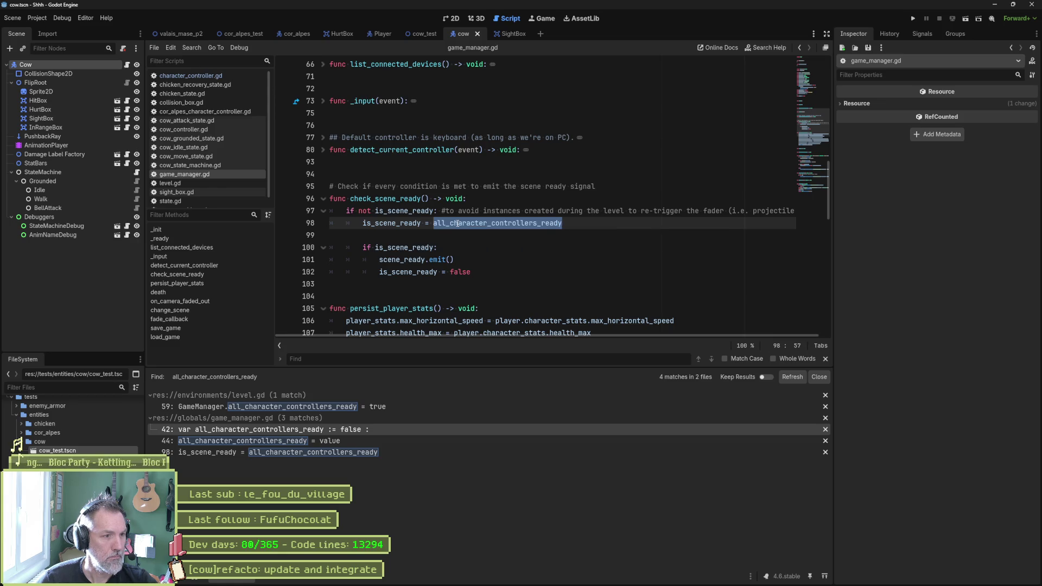
Step: Open level.gd where the flag is set true, and search the project for level_characters_ready_dico
left_click(356, 403)
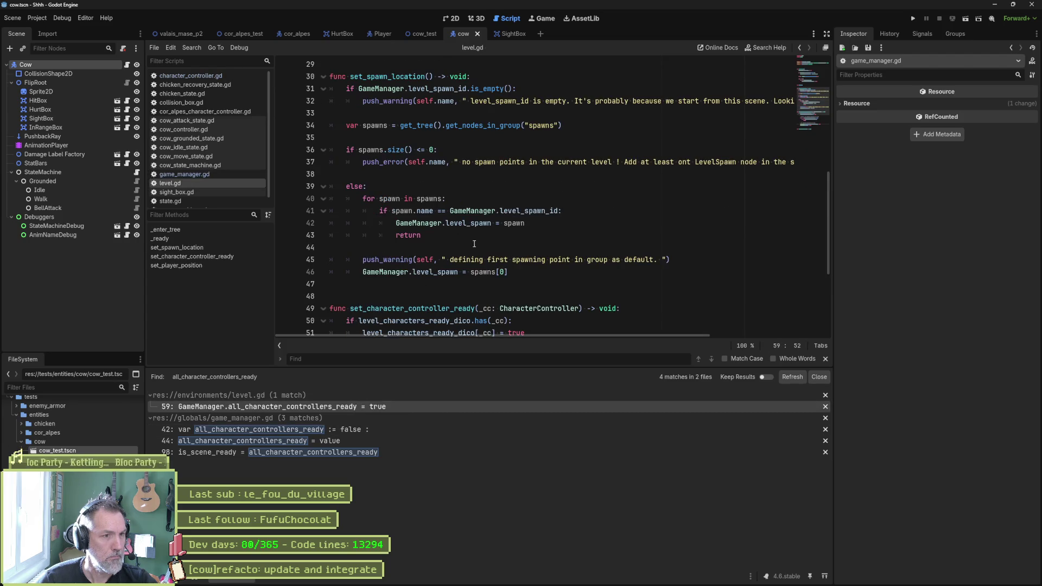
scroll(480, 245, "down", 1)
scroll(481, 246, "up", 6)
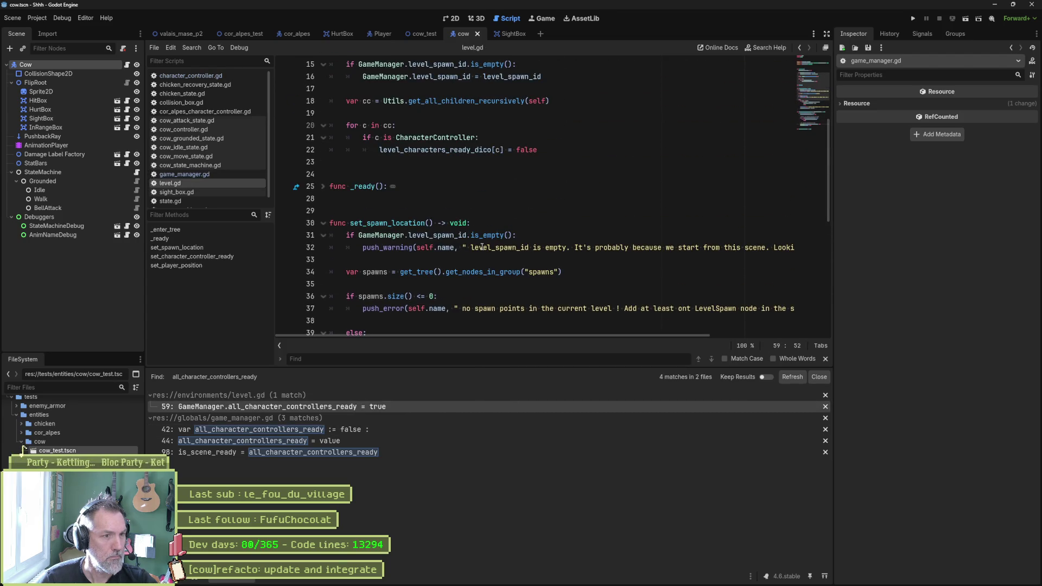
scroll(481, 247, "up", 2)
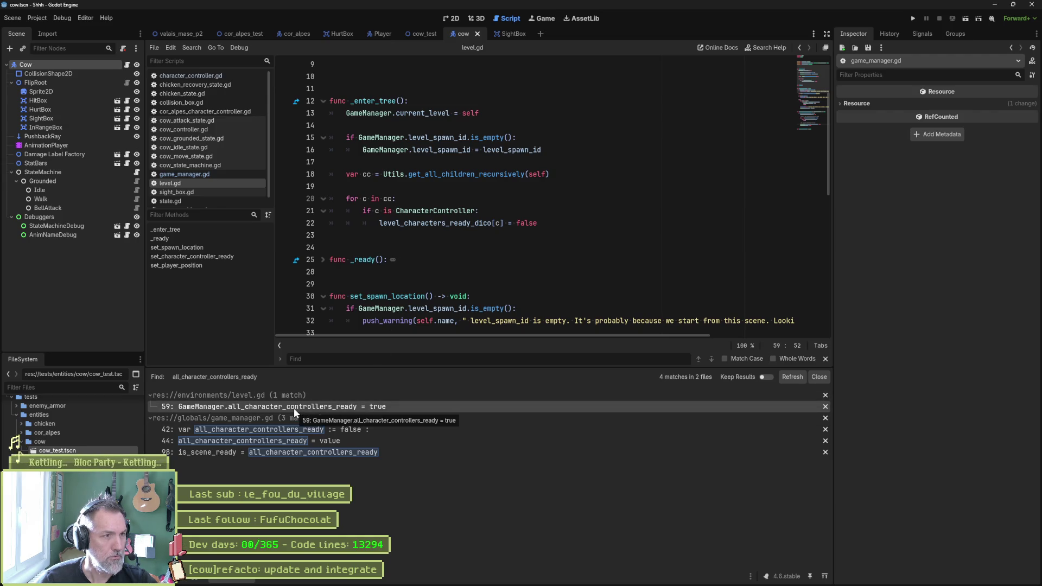
scroll(314, 240, "down", 10)
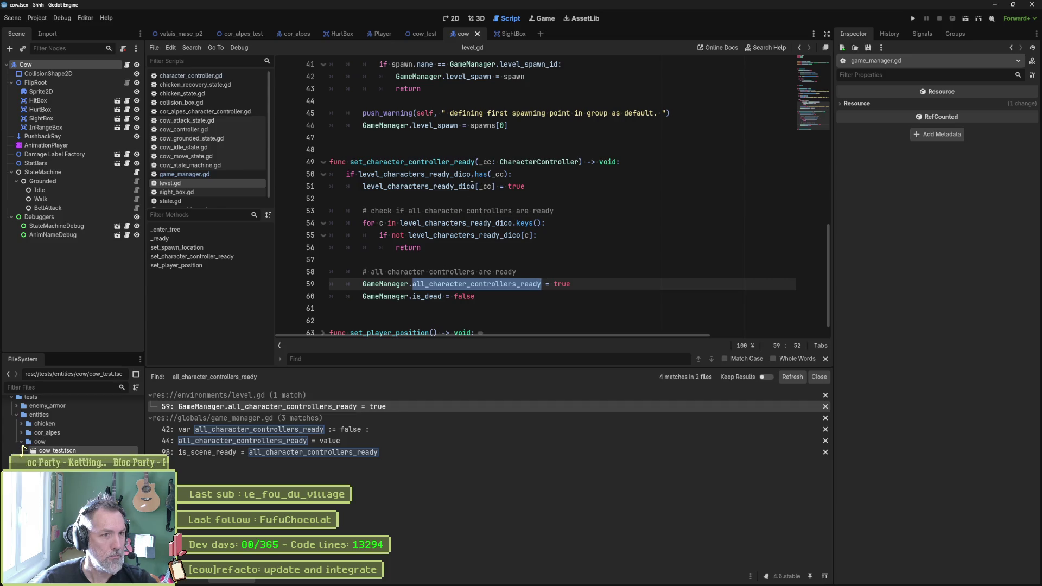
mouse_move(475, 183)
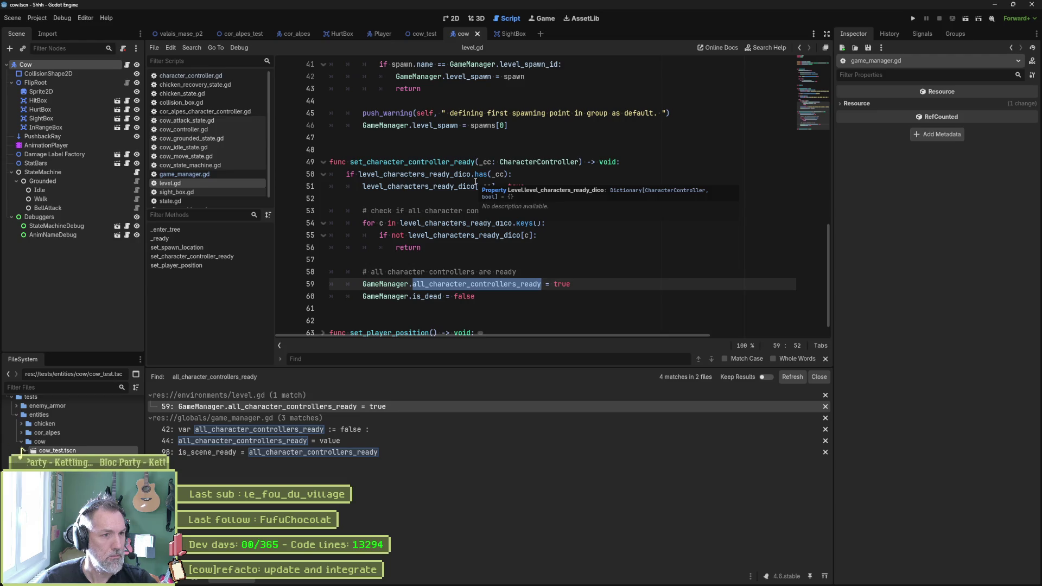
double_click(460, 174)
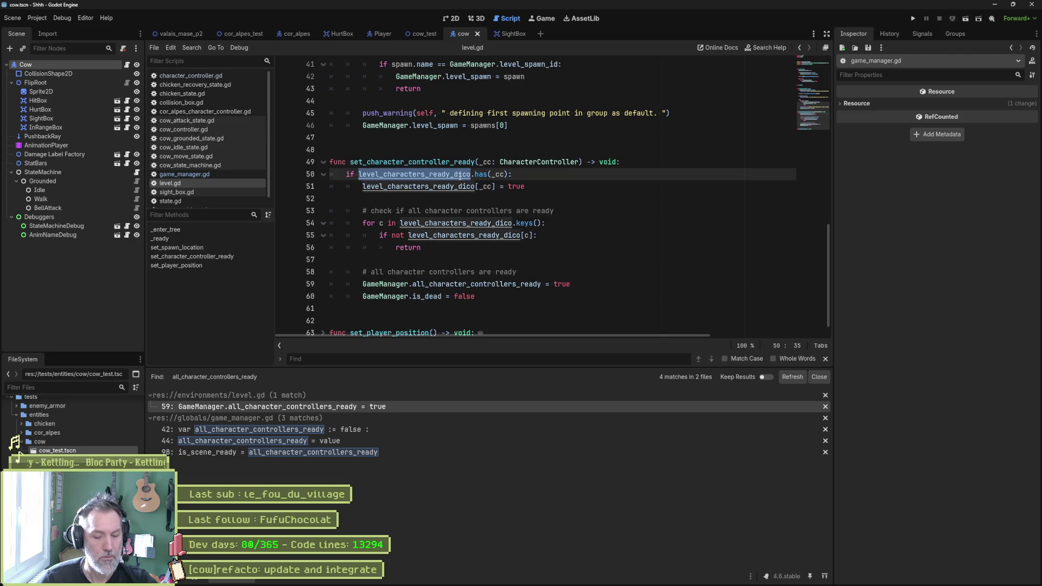
key("ctrl+shift+f")
left_click(526, 333)
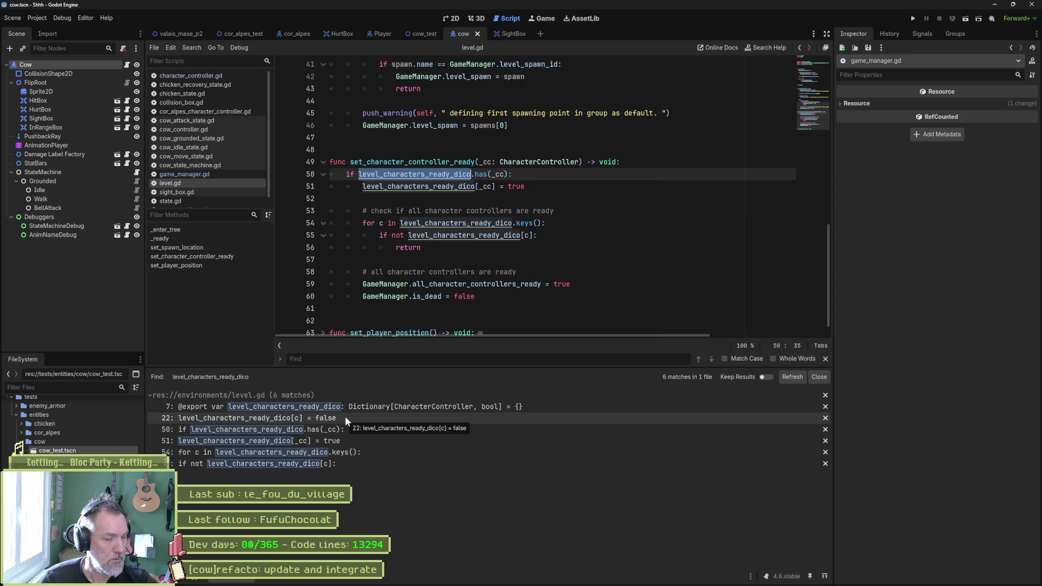
Step: Review the line-22 loop setting each dictionary entry false, then switch to the valais_mase_p2 scene
left_click(344, 416)
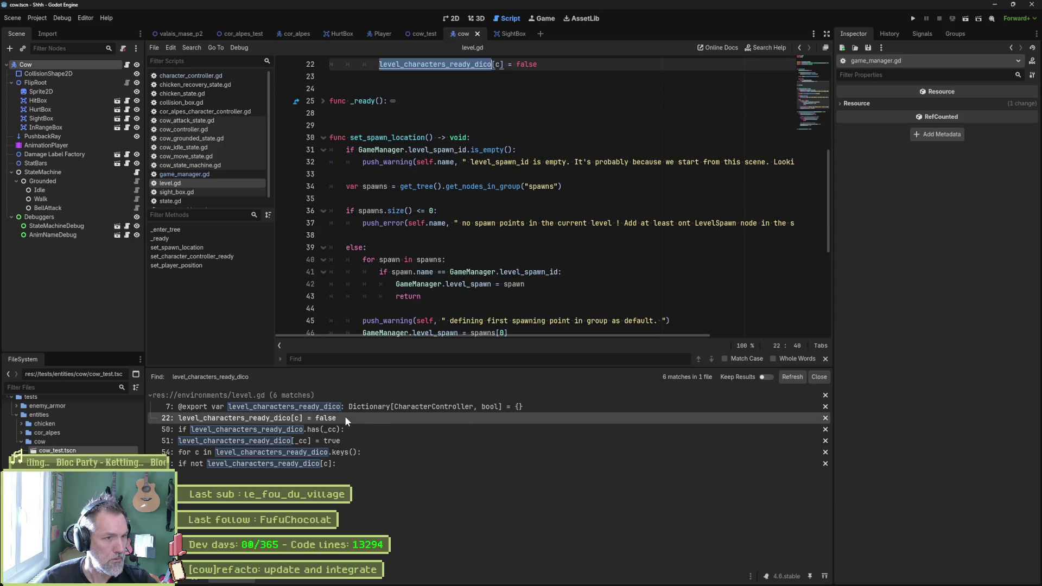
scroll(514, 243, "up", 4)
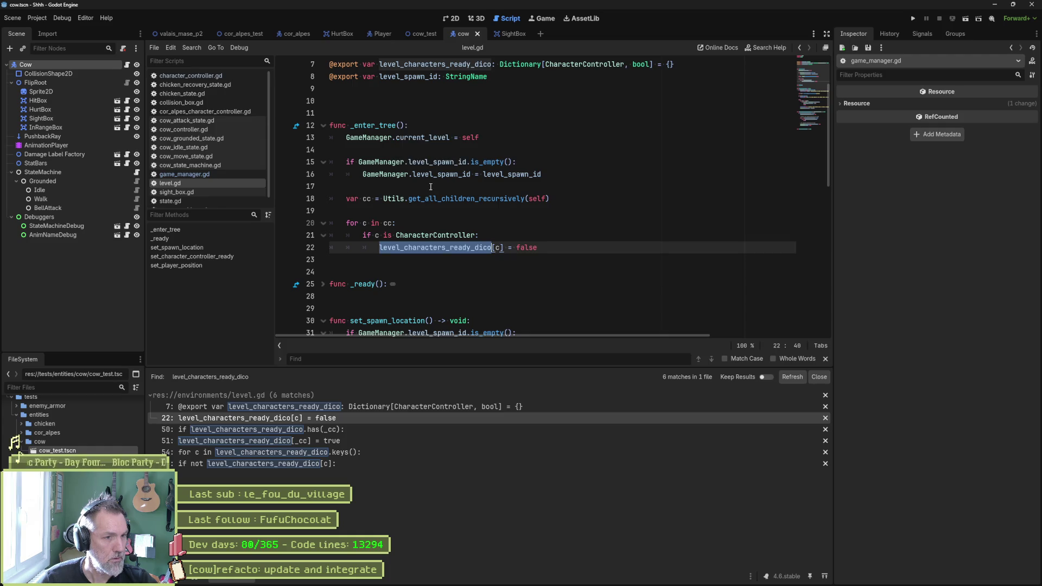
double_click(461, 199)
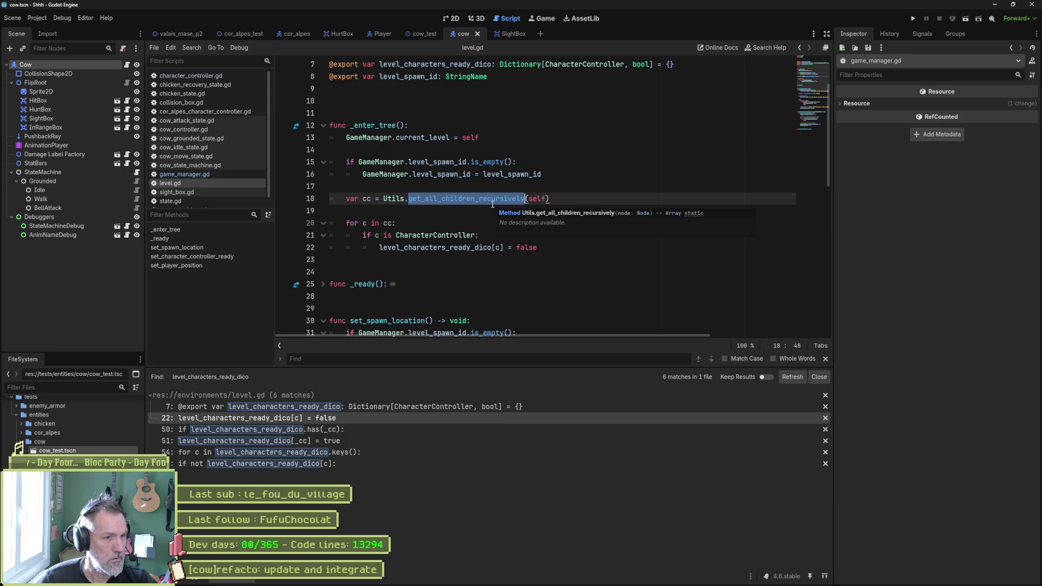
double_click(469, 249)
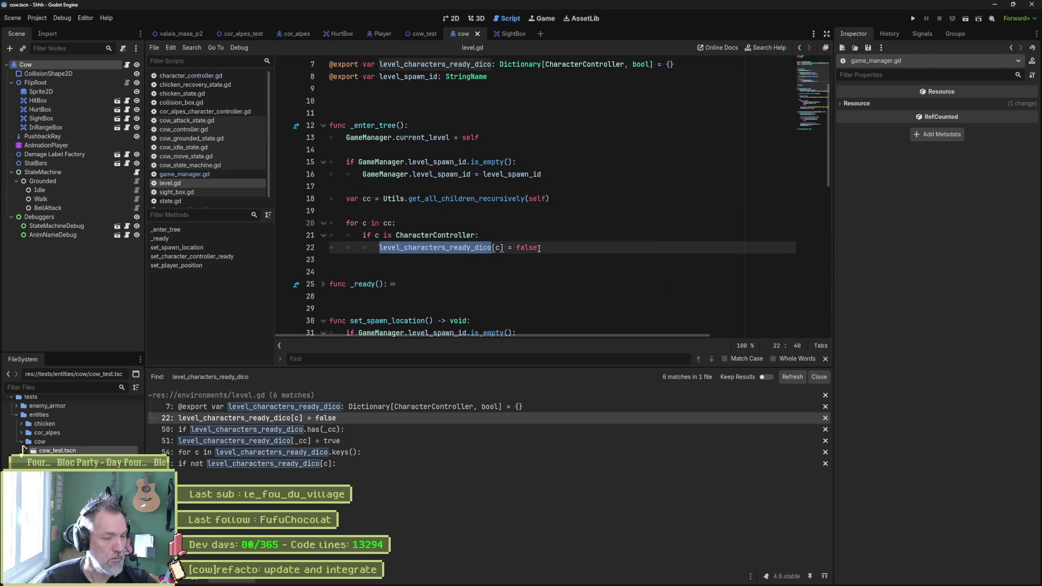
scroll(537, 234, "up", 1)
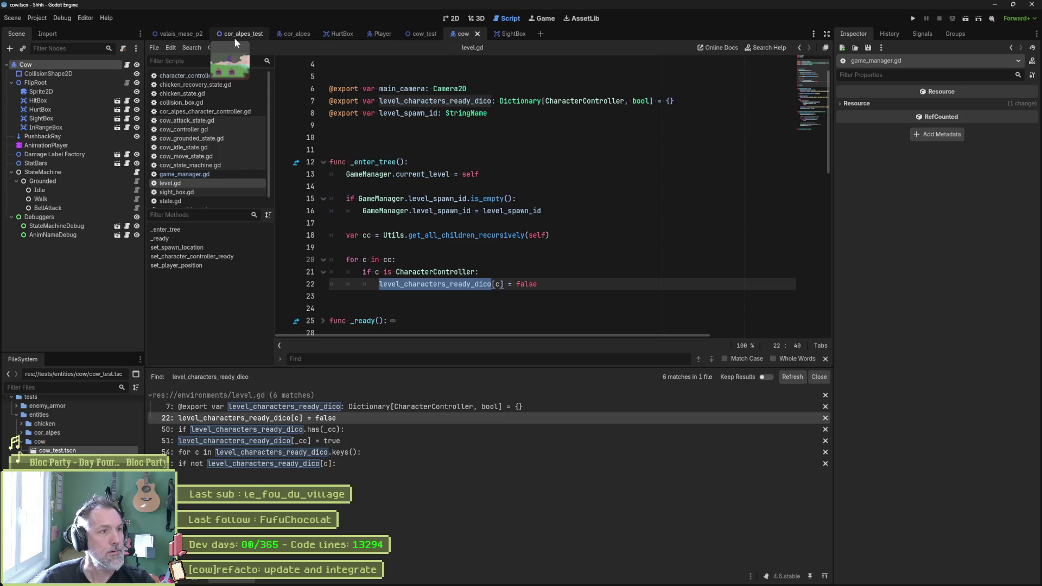
left_click(179, 34)
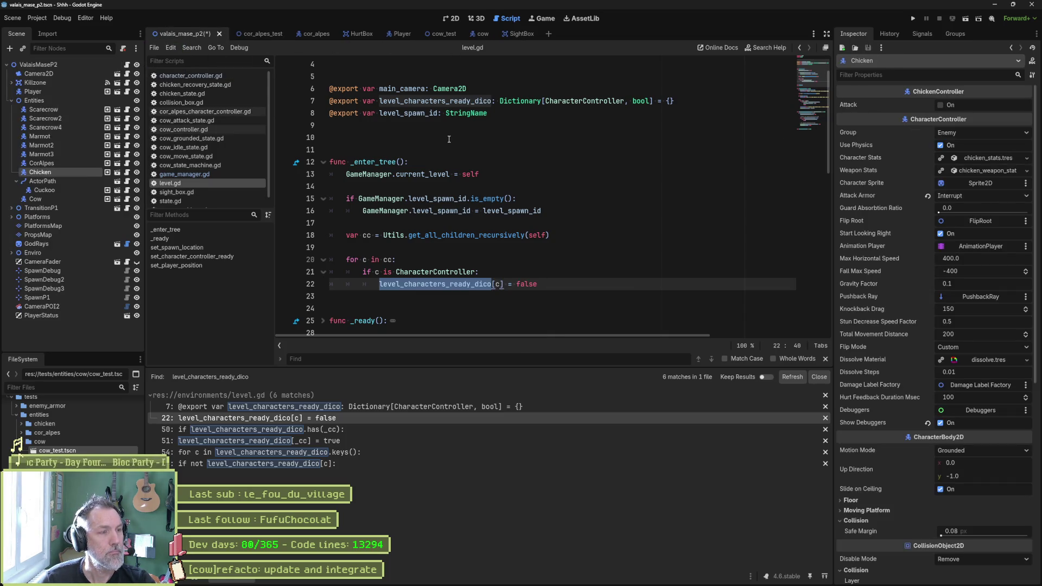
Step: Run the valais_mase_p2 level, pause it, and inspect the live GameManager node
key("F6")
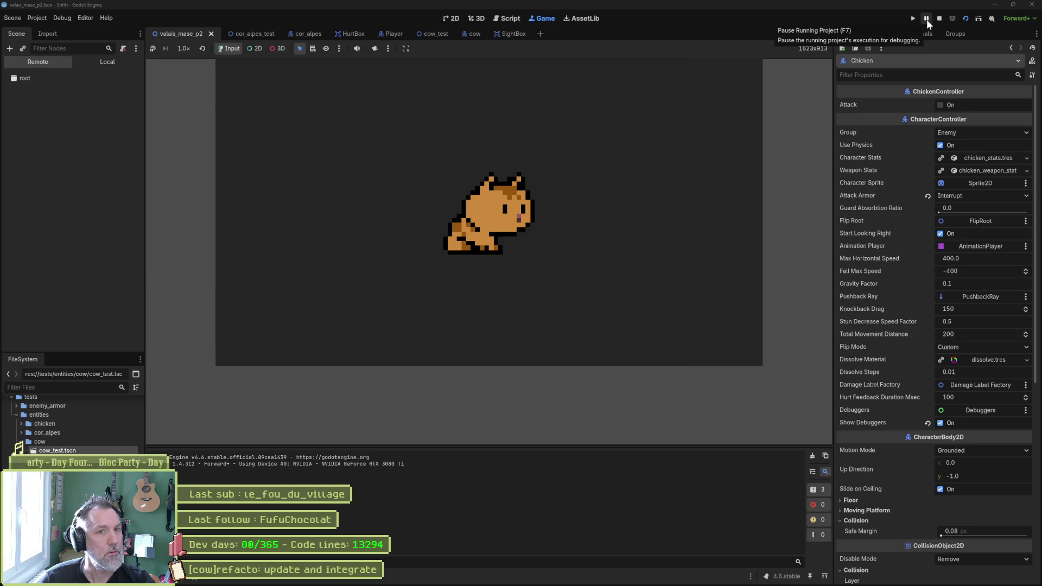
left_click(927, 19)
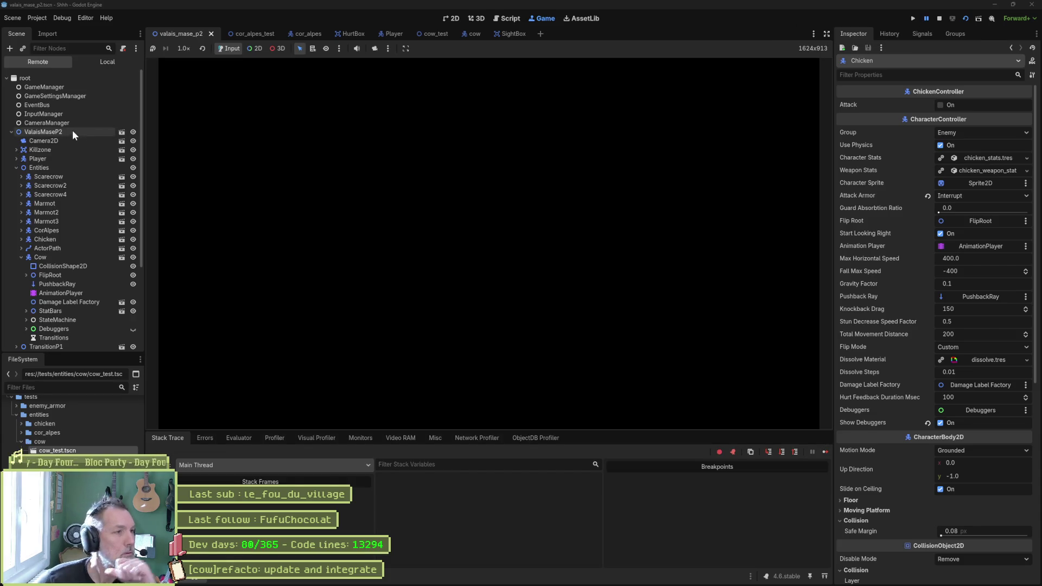
left_click(50, 88)
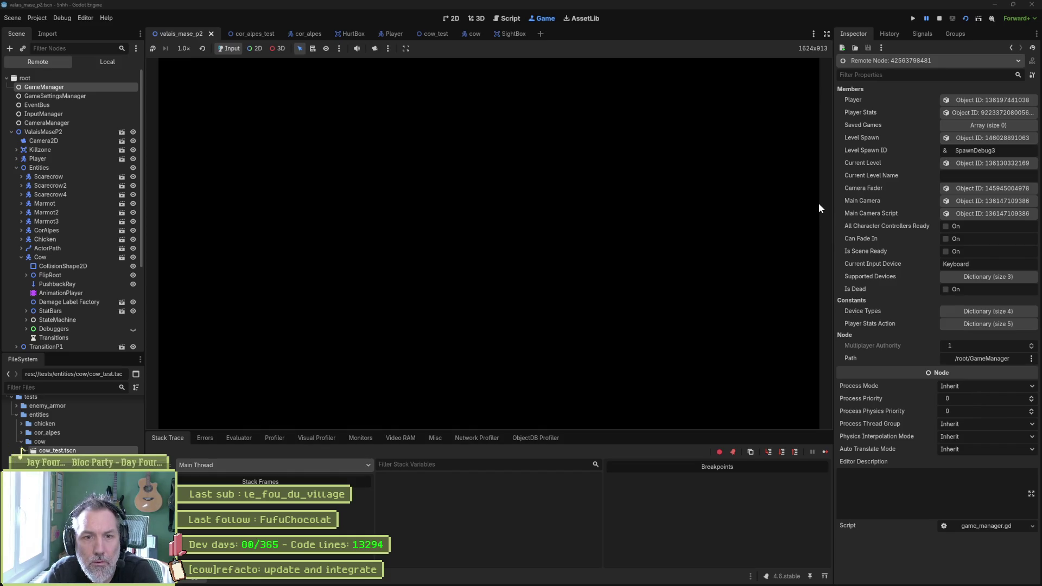
Step: Expand ValaisMaseP2's Level Characters Ready Dico, check the still-unready Cow, then stop the game
left_click(970, 163)
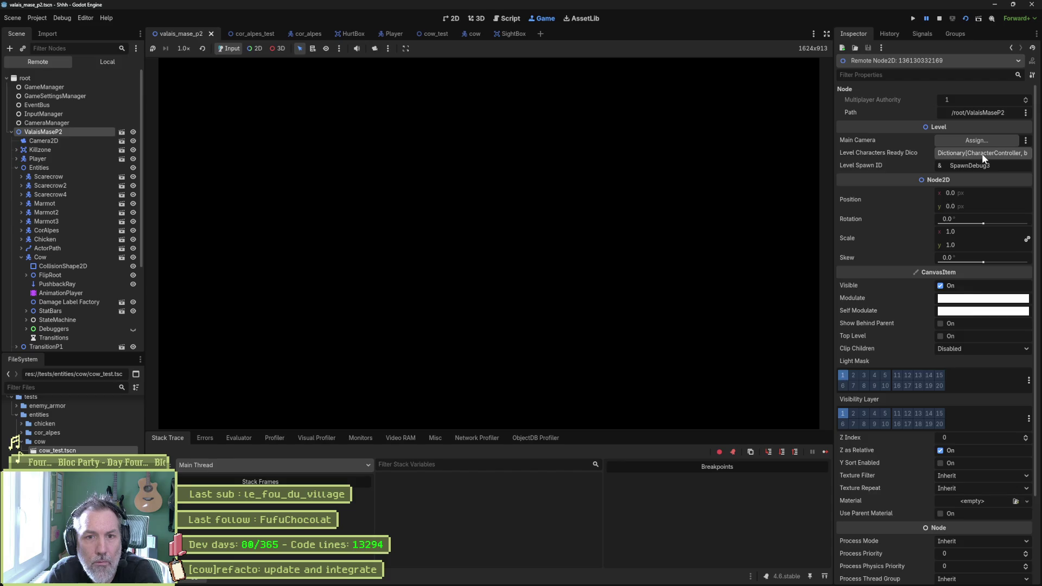
left_click(982, 154)
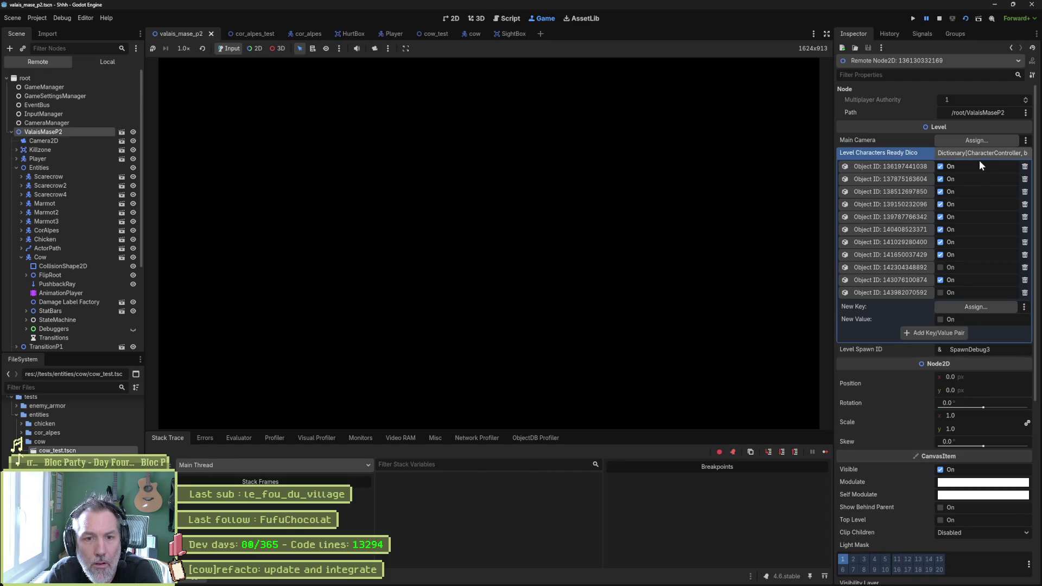
left_click(940, 279)
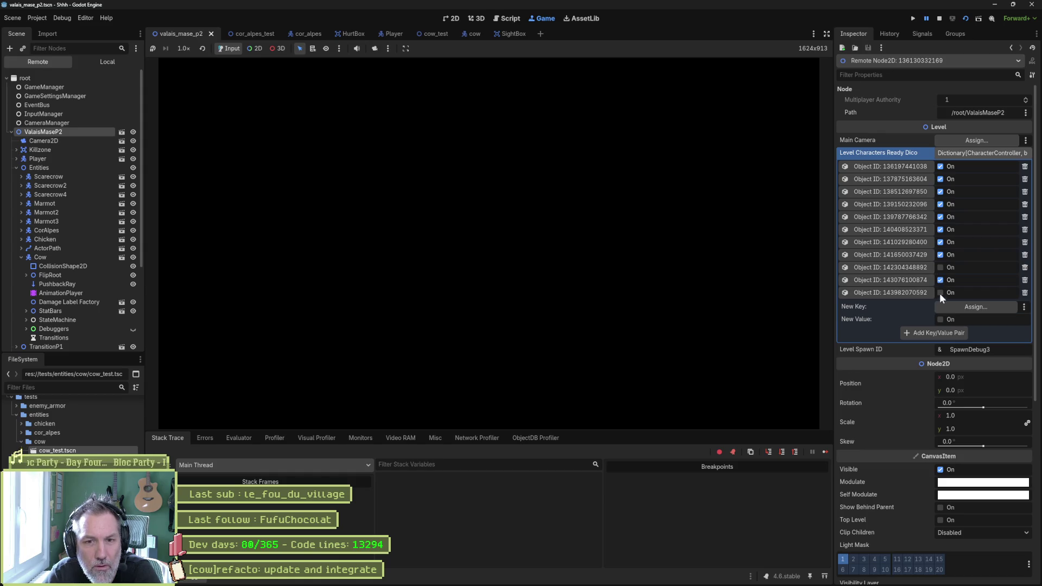
left_click(904, 292)
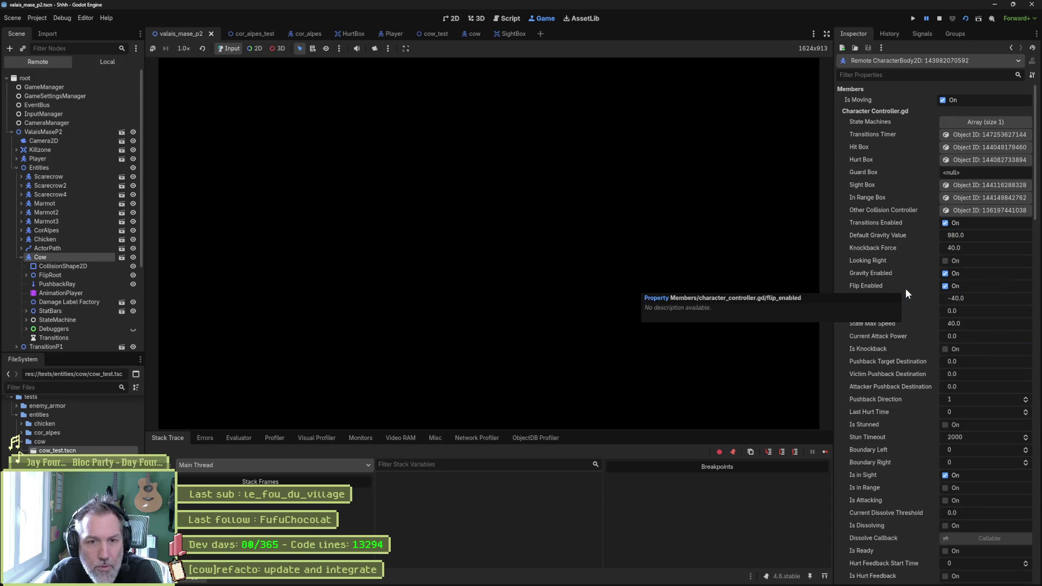
left_click(939, 19)
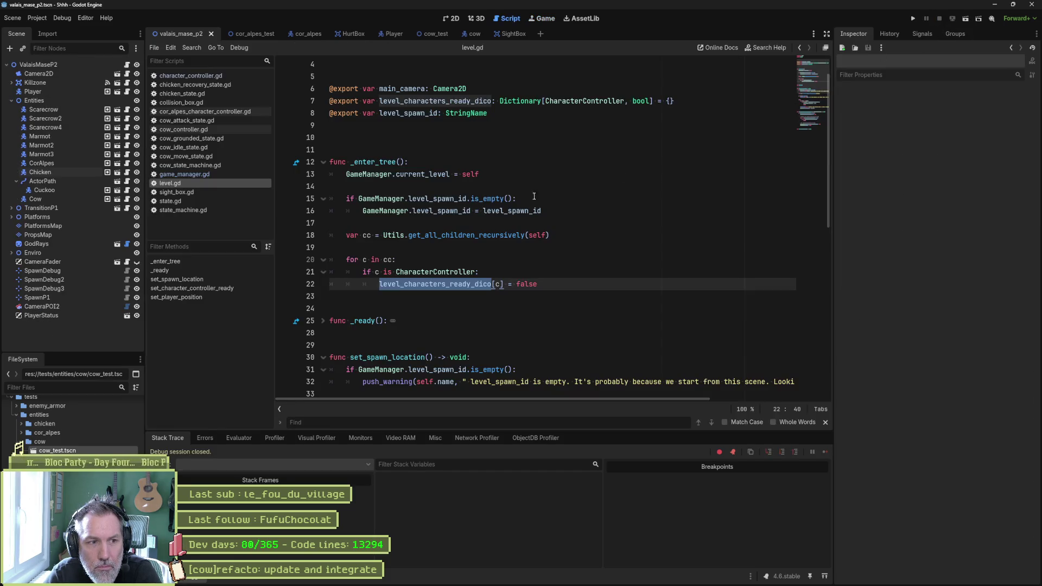
Step: Look at CharacterController on line 21 of level.gd, then open the Chicken's chicken_controller.gd
mouse_move(468, 285)
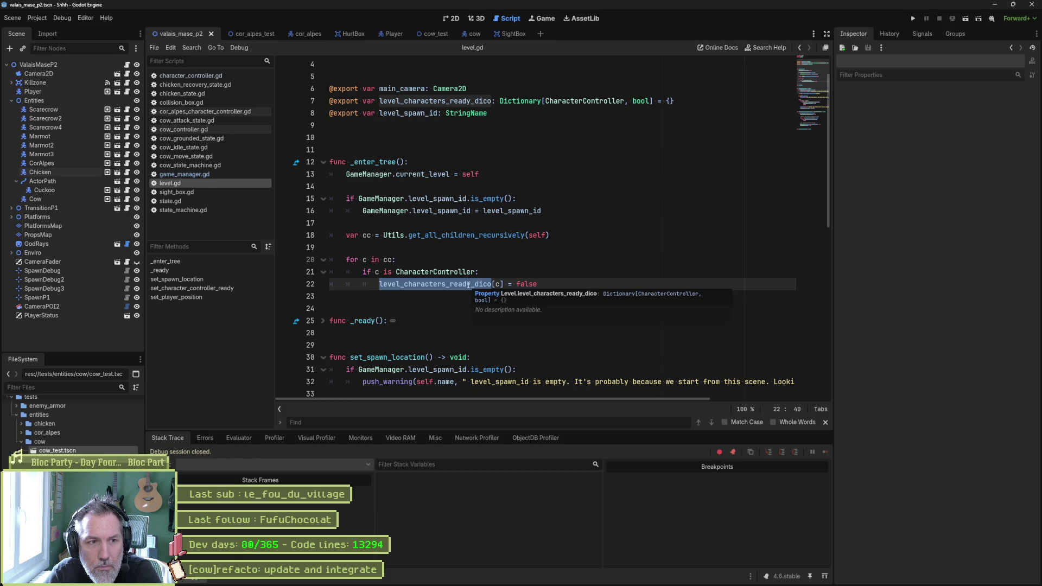
scroll(612, 223, "down", 4)
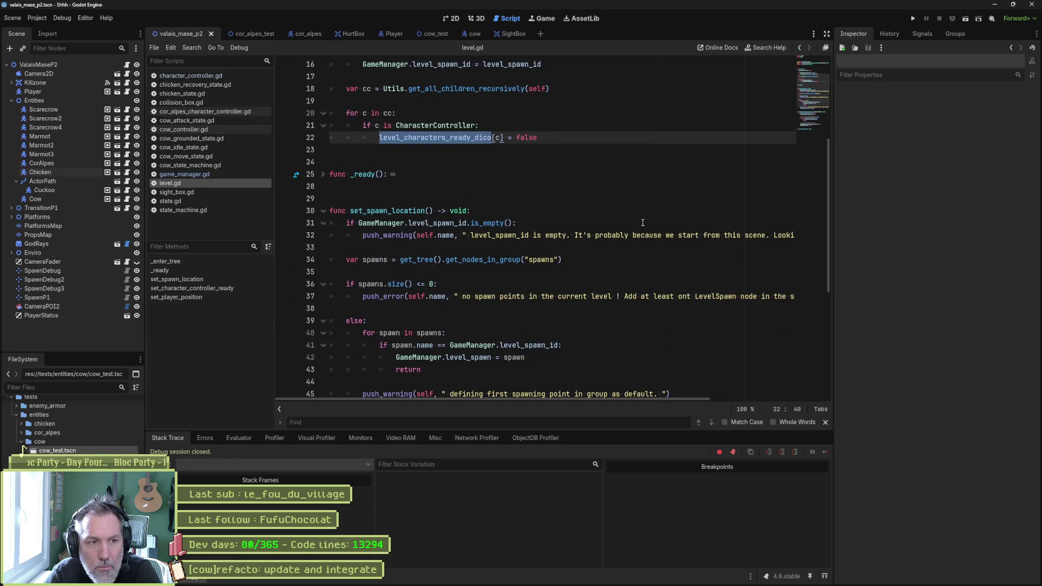
scroll(643, 222, "up", 5)
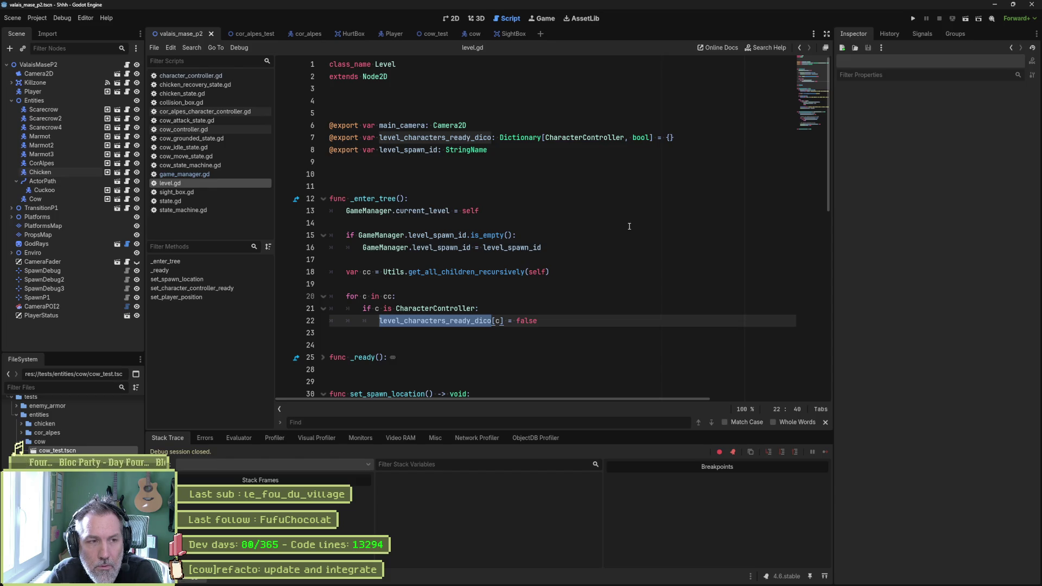
double_click(468, 306)
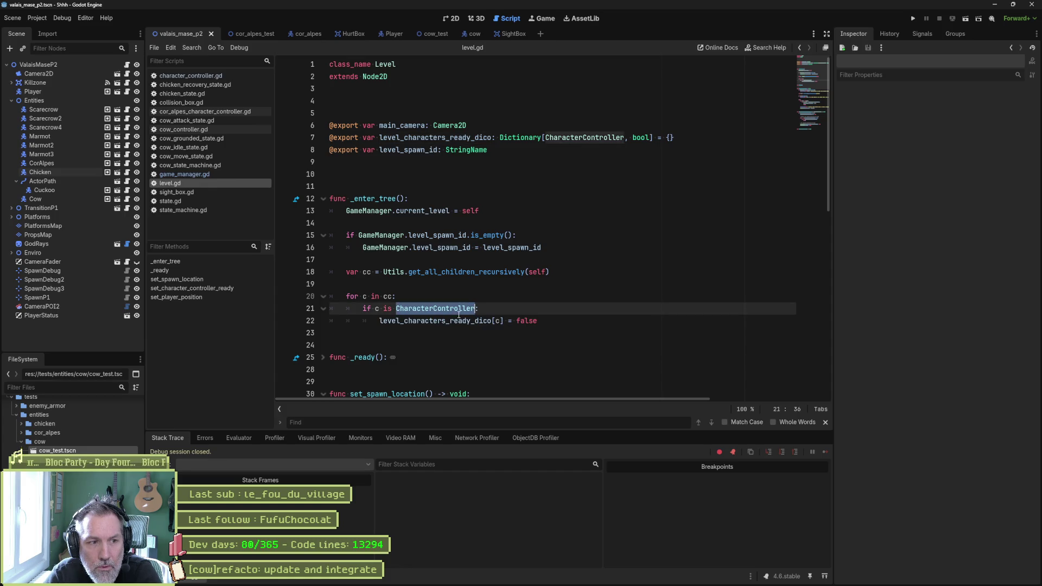
key("ctrl+z")
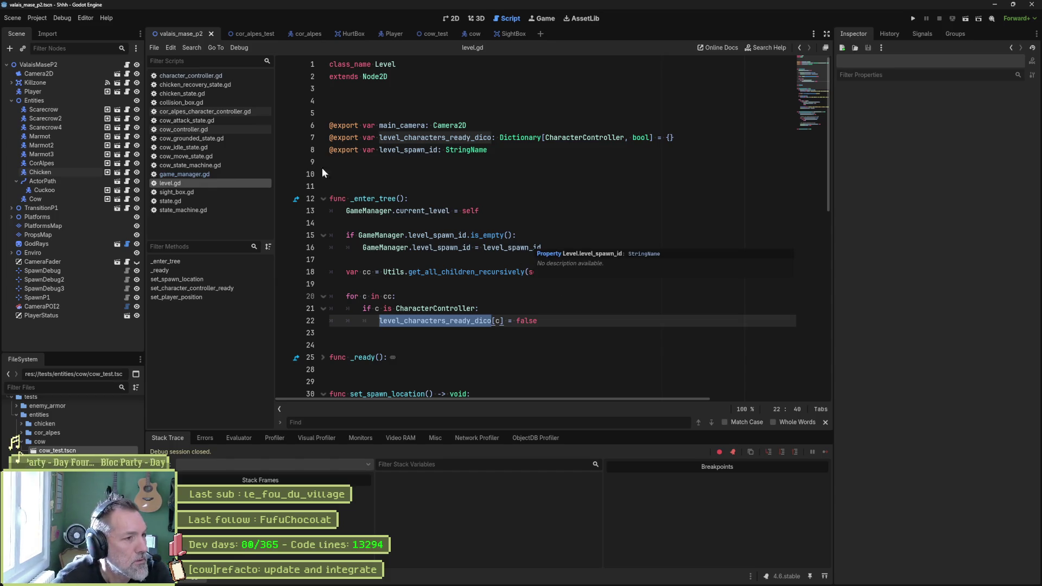
left_click(117, 172)
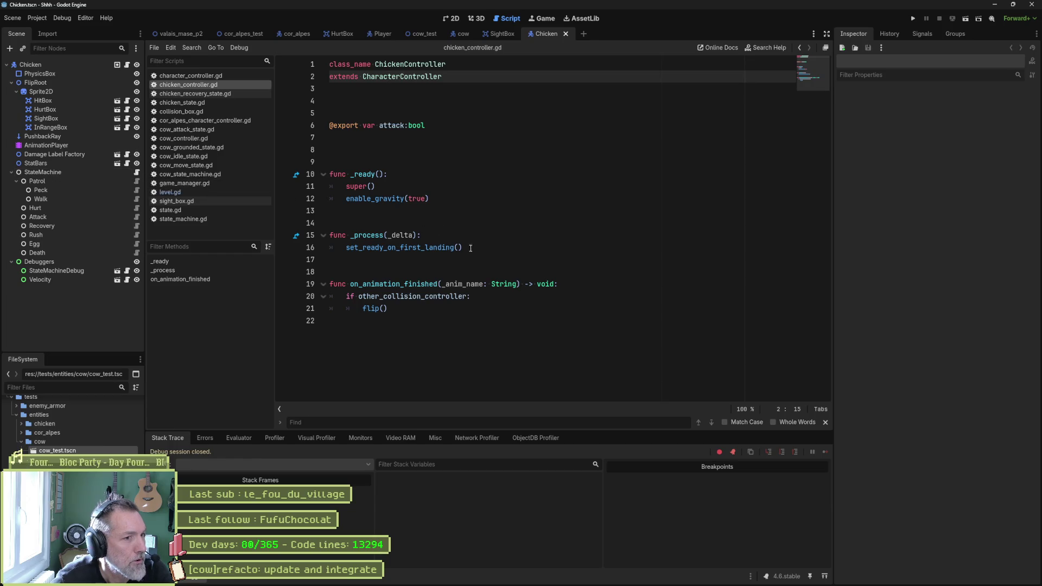
Step: Copy the Chicken's _process function and paste it below is_moving in cow_controller.gd
left_click_drag(478, 247, 479, 237)
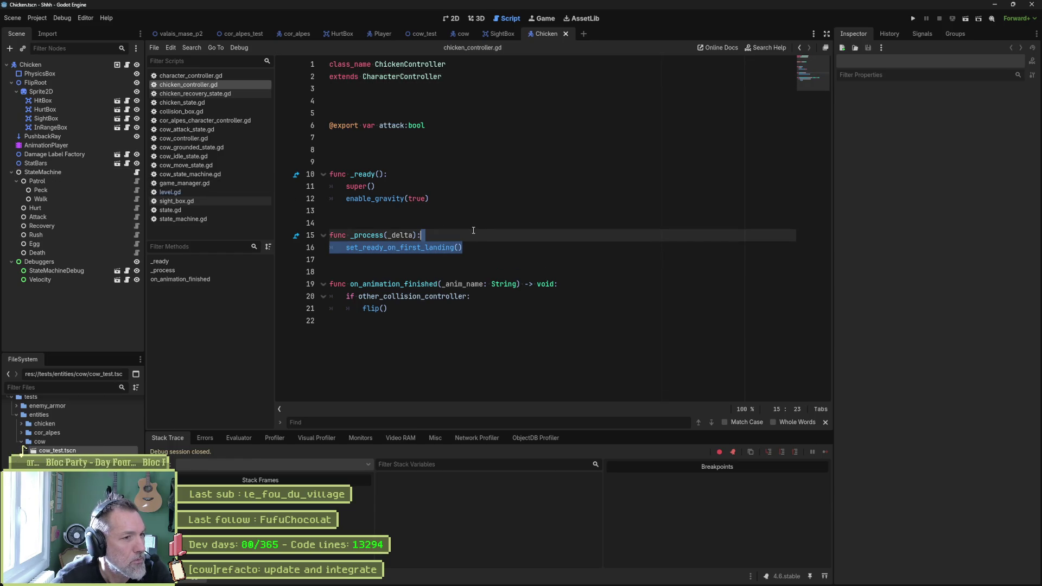
left_click_drag(473, 230, 491, 198)
key("ctrl+c")
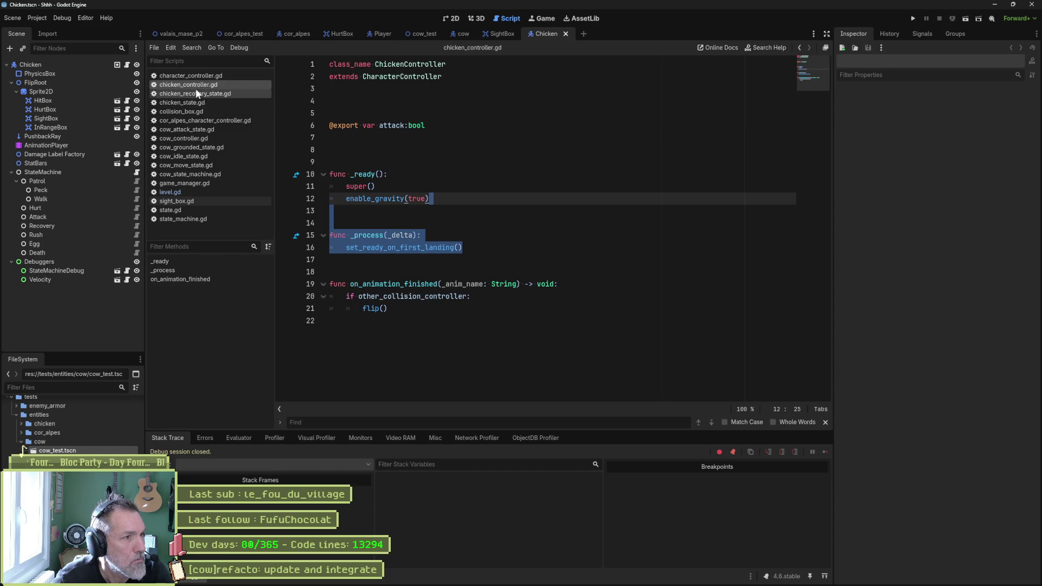
left_click(203, 139)
left_click(378, 150)
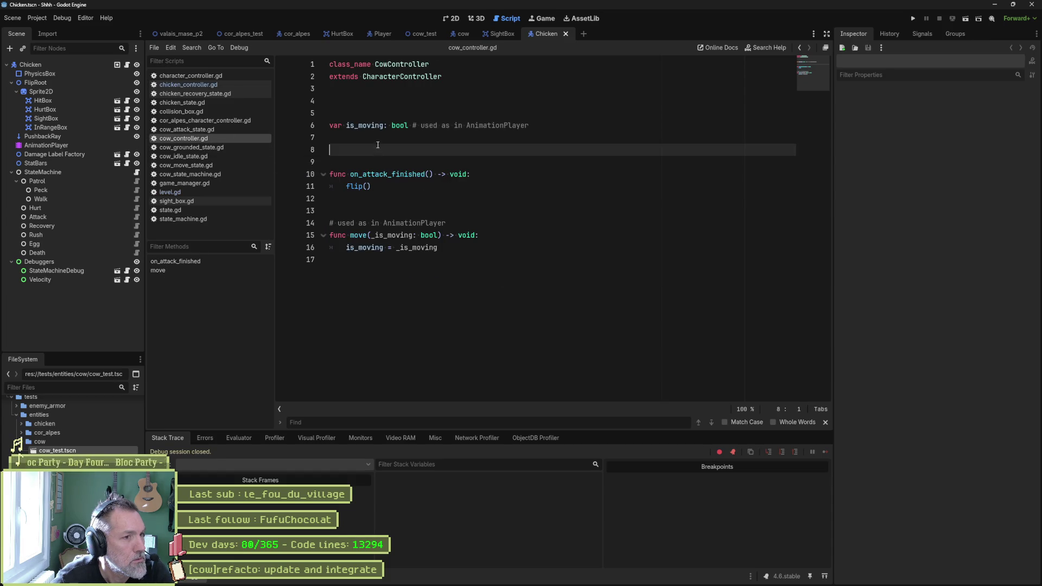
key("ctrl+v")
Step: Remove the extra blank line above _process, save the script, and return to cor_alpes_test
left_click(439, 178)
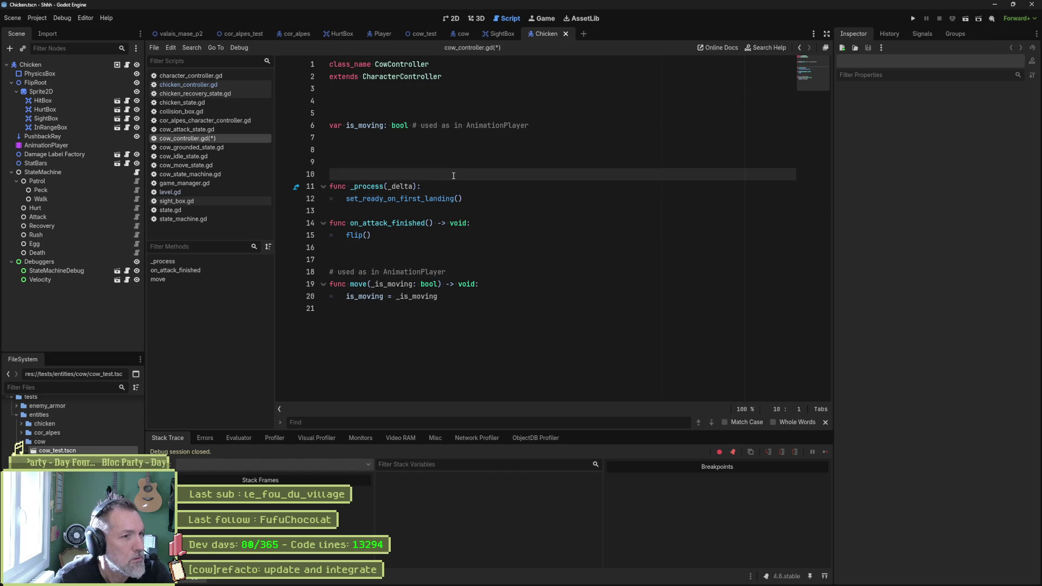
key("alt+Down")
key("alt+Down")
key("ctrl+s")
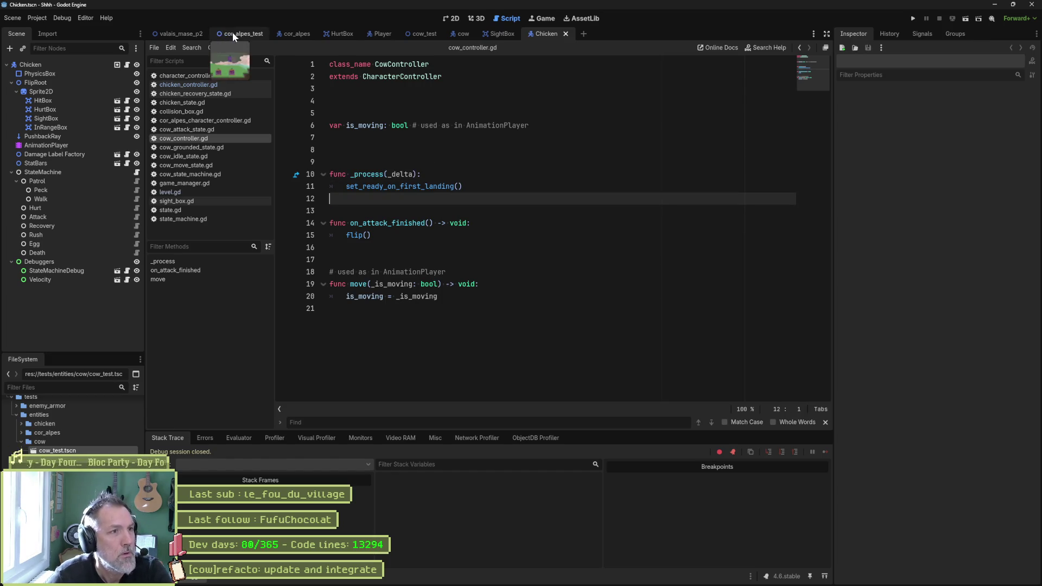
left_click(232, 33)
left_click(553, 191)
Step: Playtest cor_alpes_test and valais_mase_p2, then review the is_ready setter in character_controller.gd
key("F6")
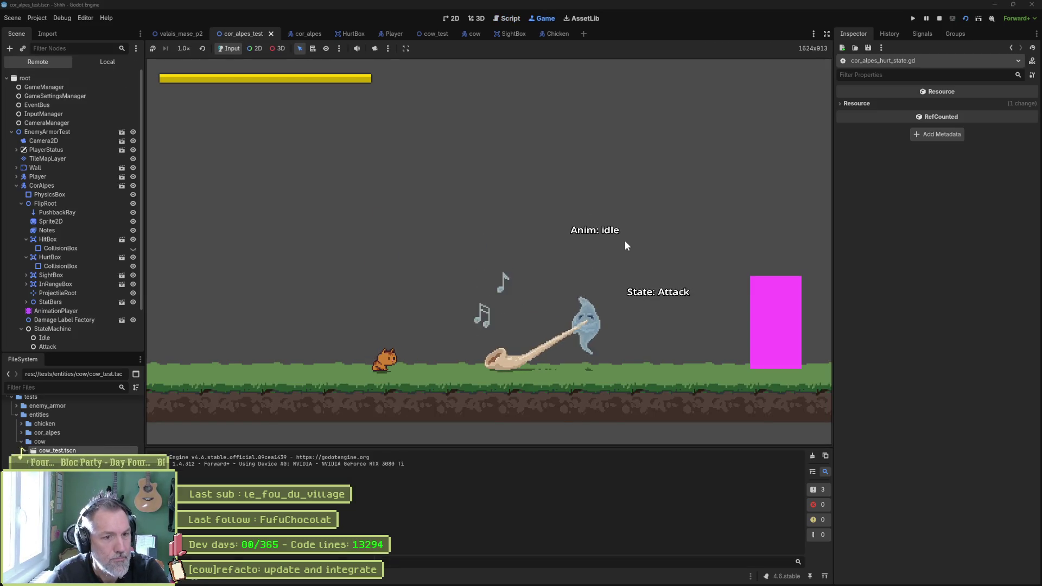
key("F8")
left_click(177, 33)
key("F6")
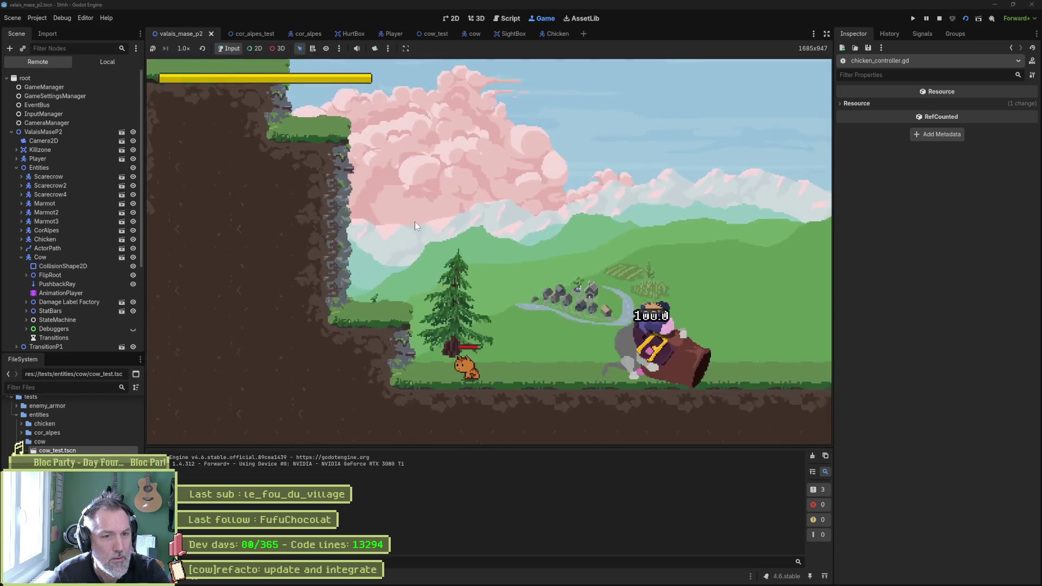
key("F8")
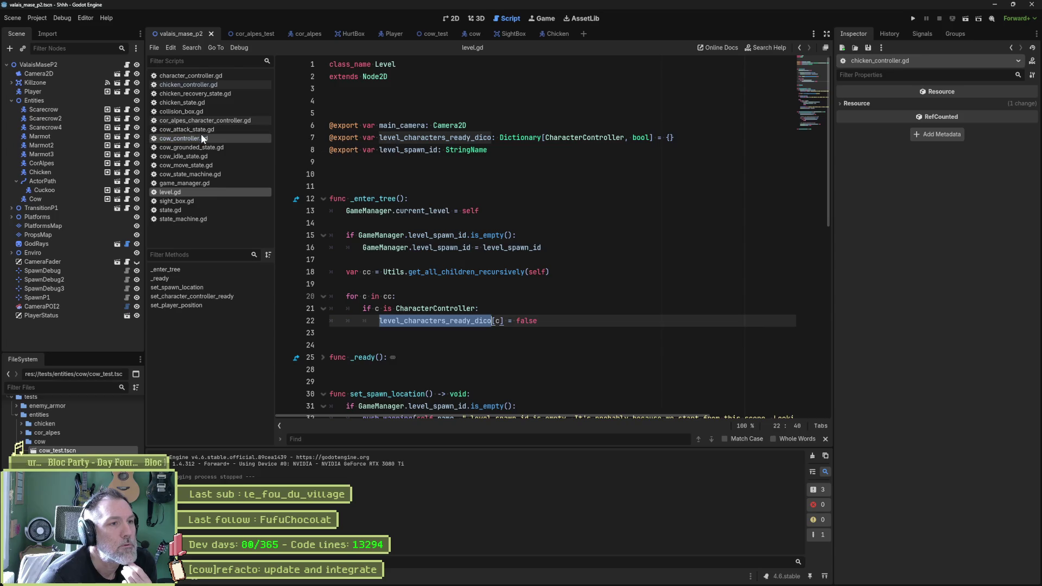
left_click(231, 77)
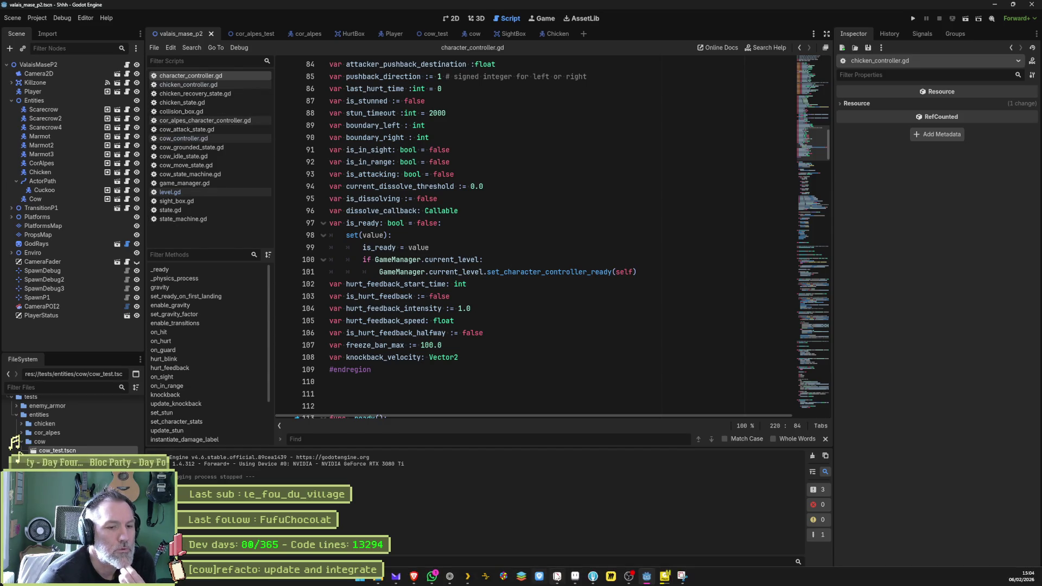
left_click(559, 577)
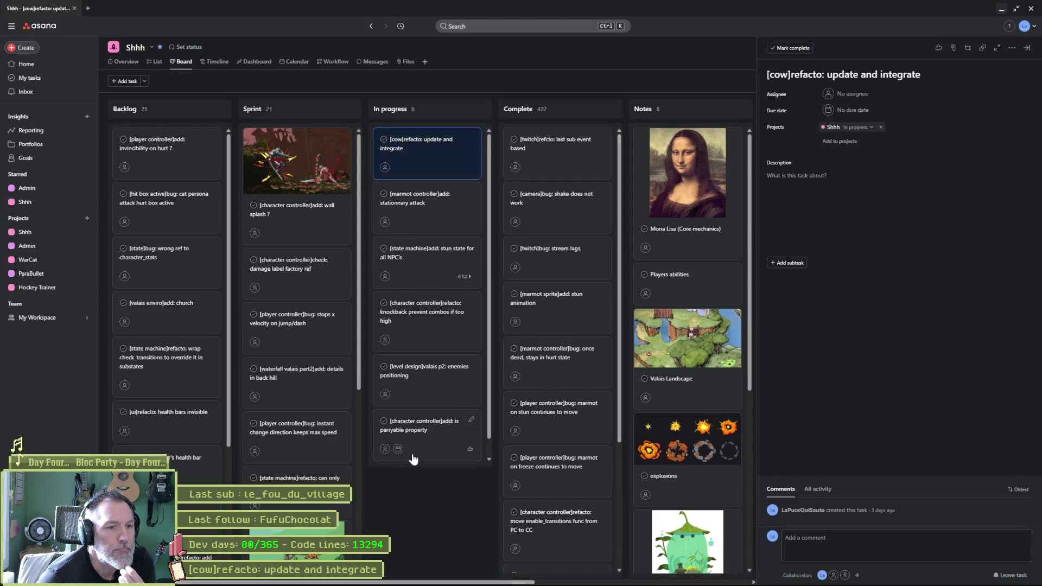
Step: Add an In progress task named '[character controller]refacto: move ready on first landing in CC'
scroll(413, 459, "down", 1)
left_click(411, 456)
left_click(839, 77)
type("chara")
key("ctrl+a")
key("BackSpace")
type("[character contr")
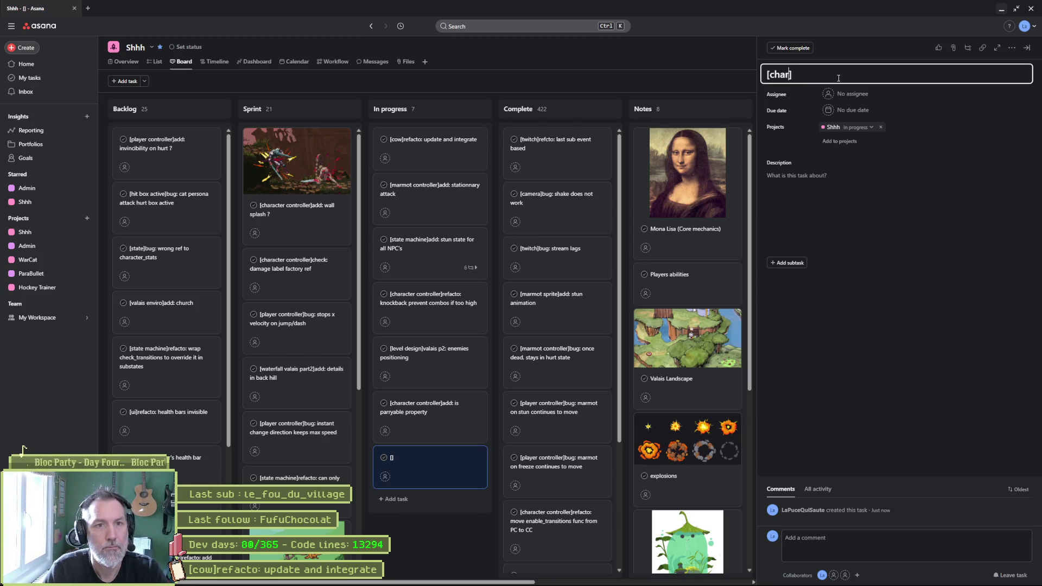
type("oller]refa")
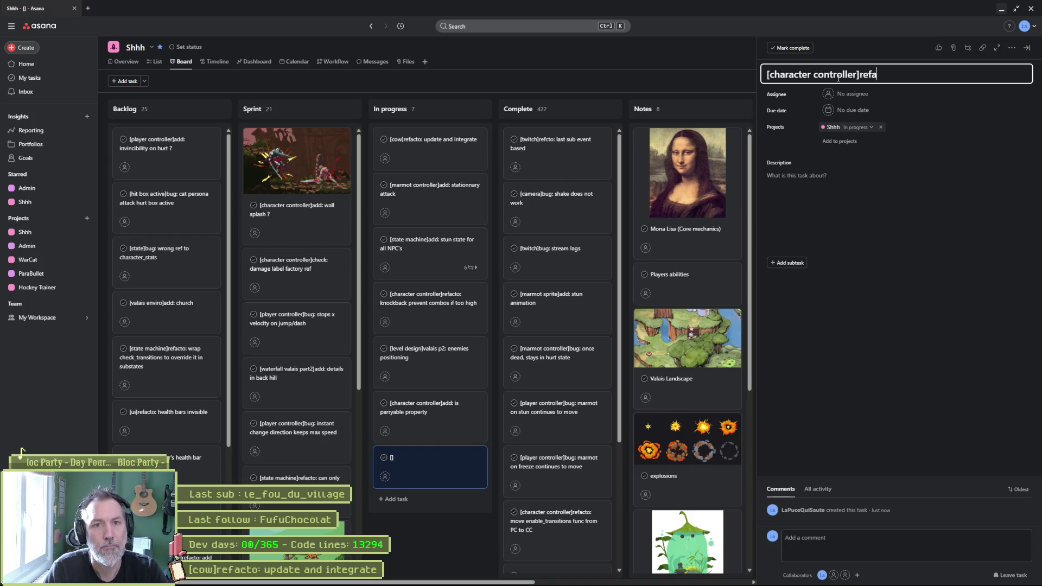
type("cto: move ")
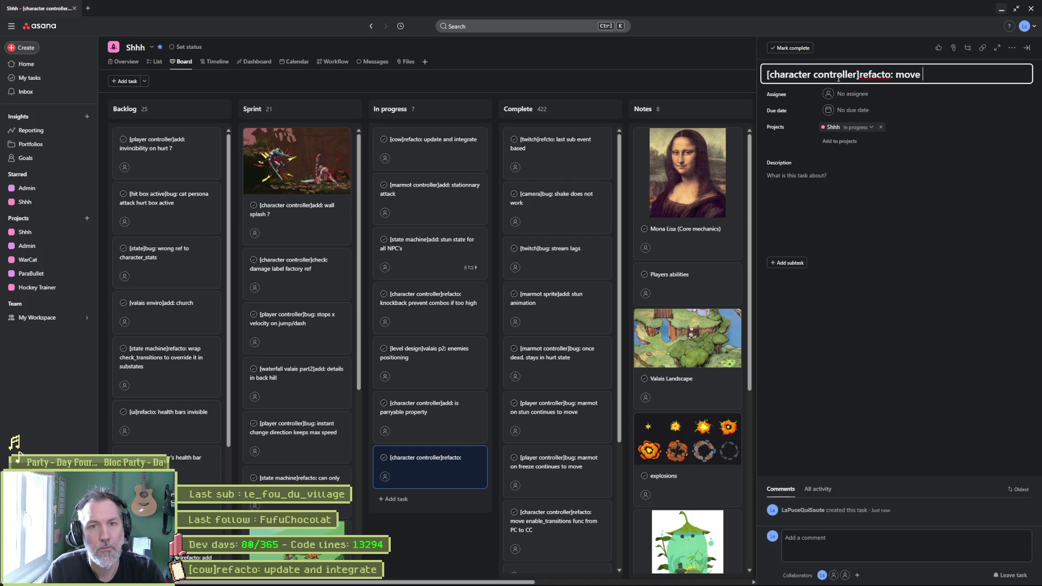
type("ready")
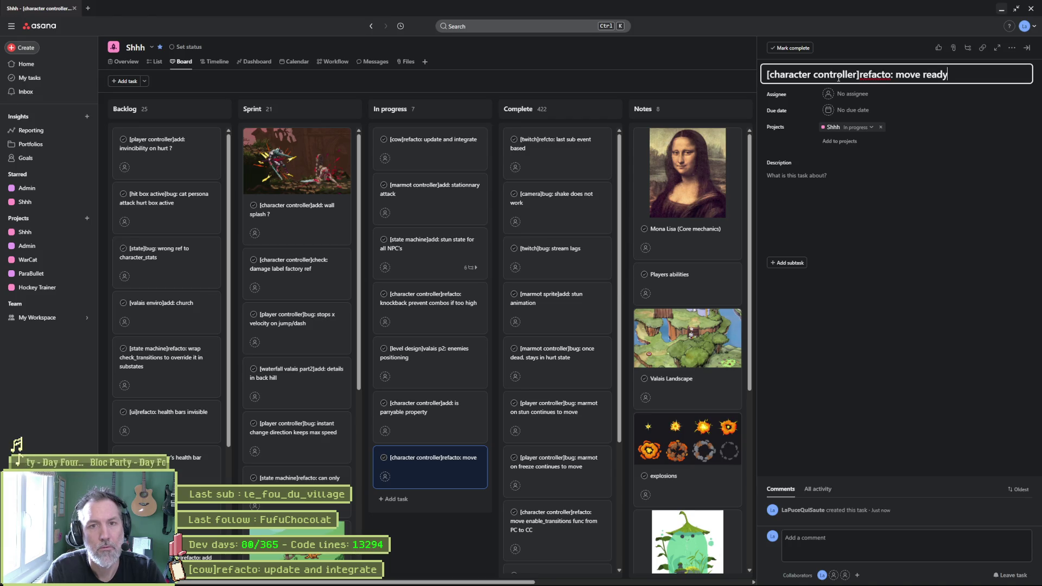
type(" on first lan")
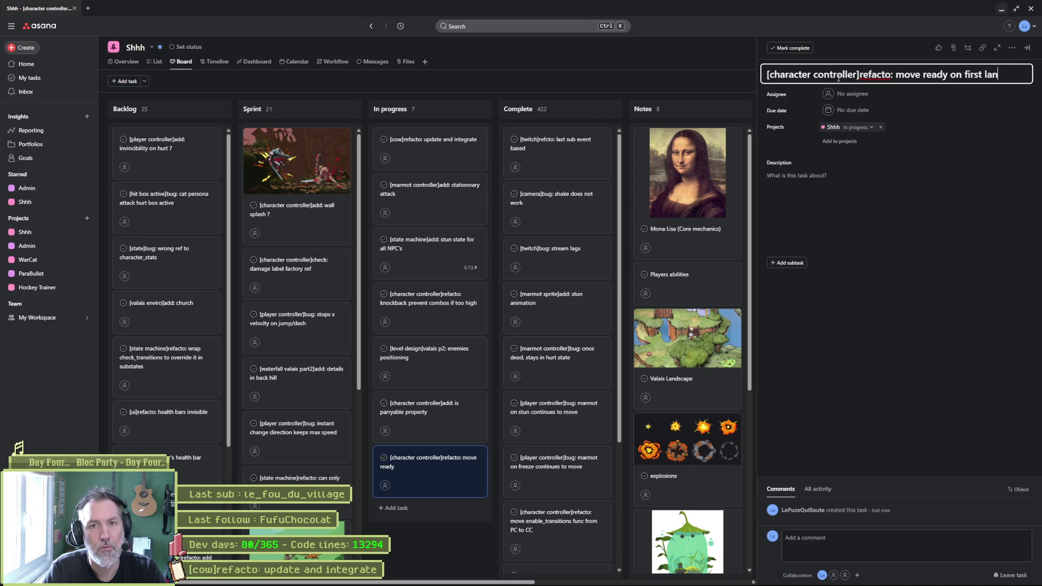
type("ding in CC")
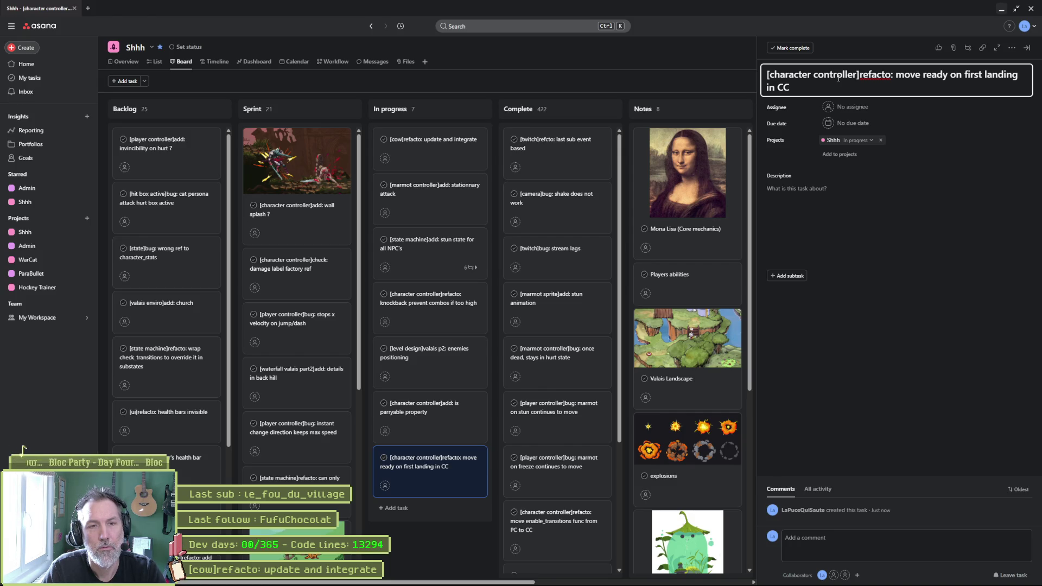
Step: Describe that the cow controller does it in _process and it's unticked by default; move the task second
left_click(865, 193)
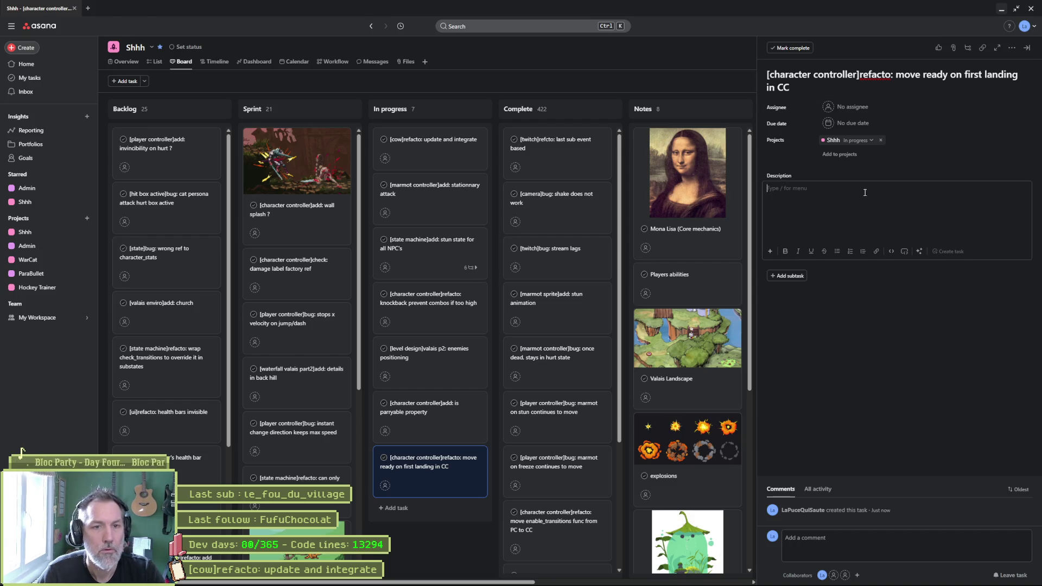
type("i.e. cow controlelr does it on its ")
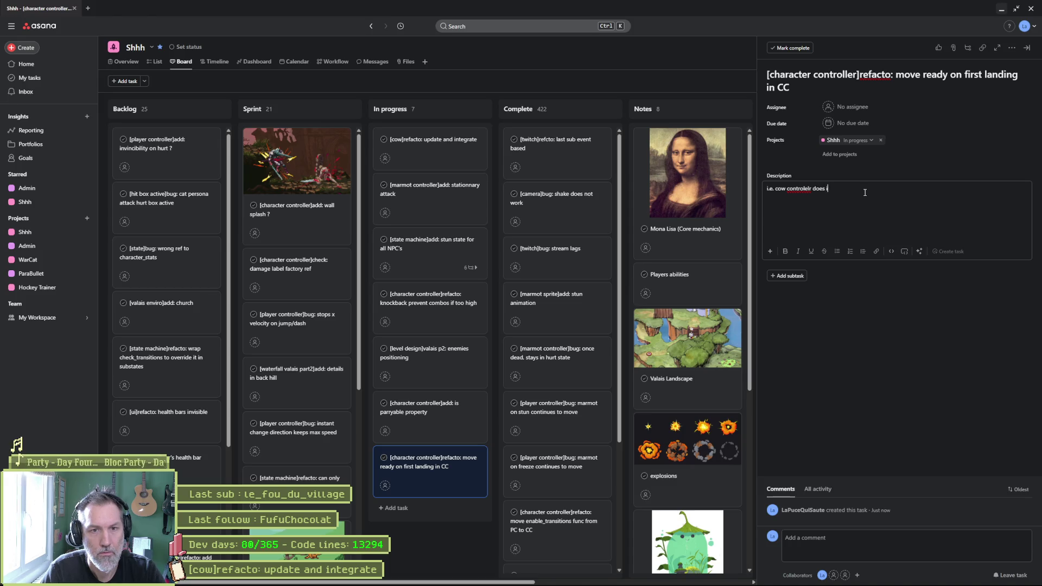
type("_pro")
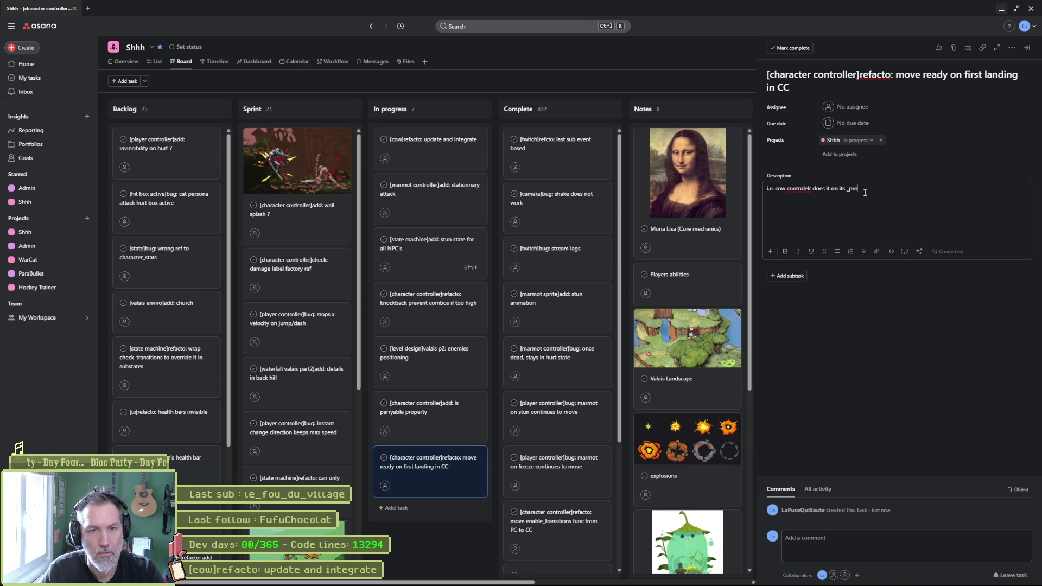
type("cess function")
key("BackSpace")
type("all the others groun")
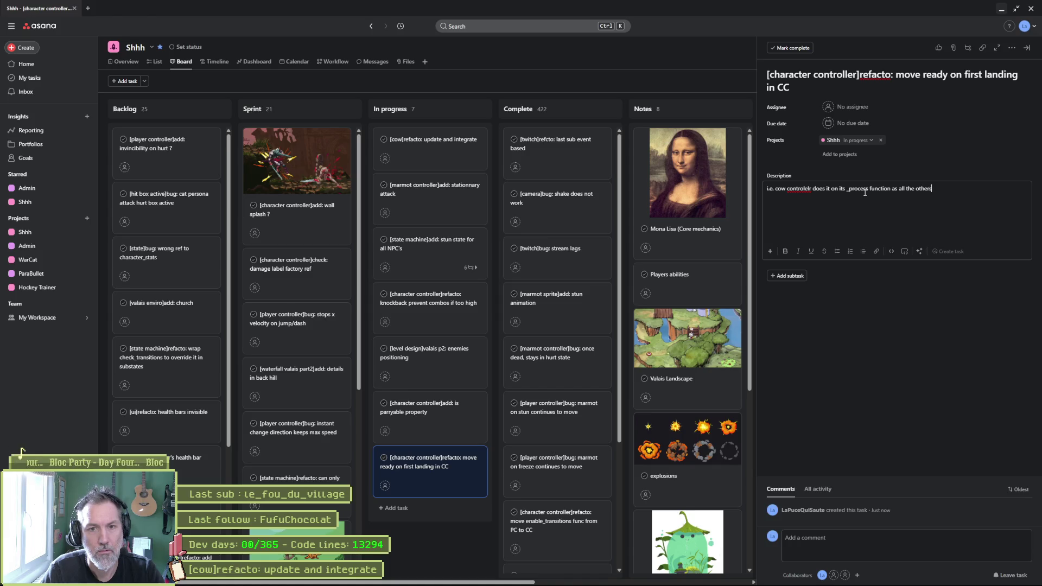
type("ded NPC")
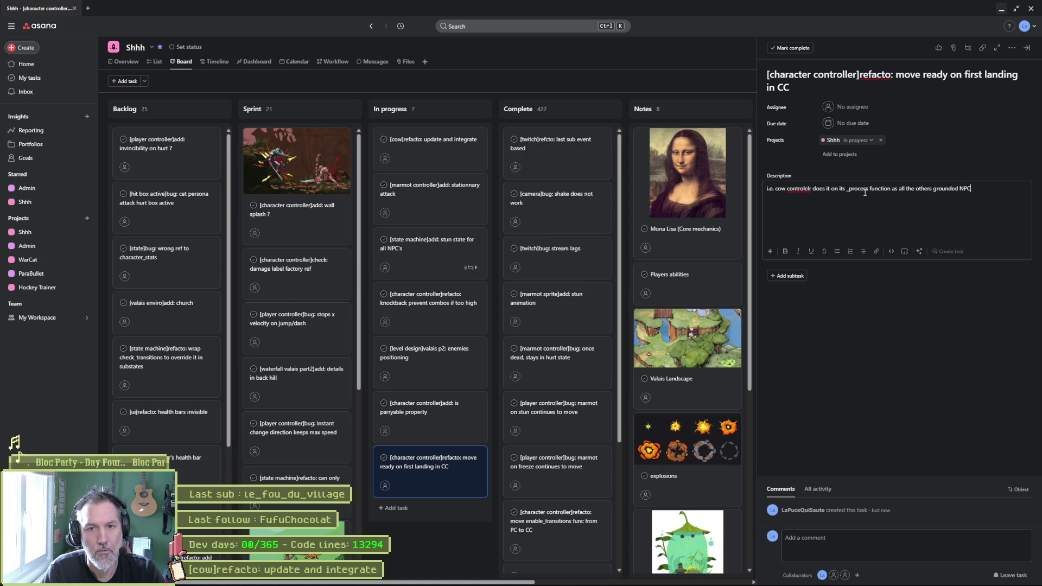
type(".")
key("Return")
type("it should")
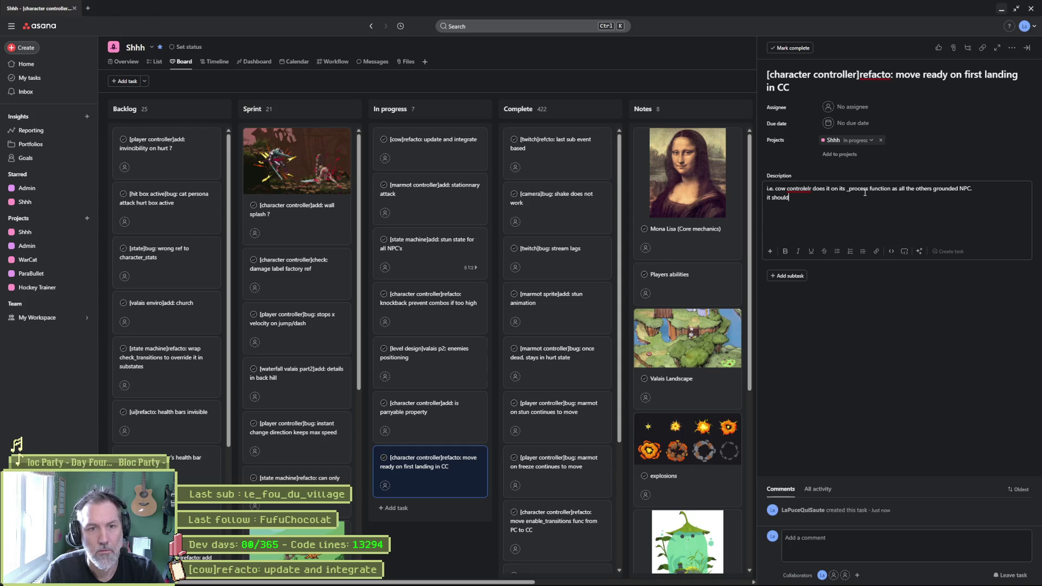
type(" be by default")
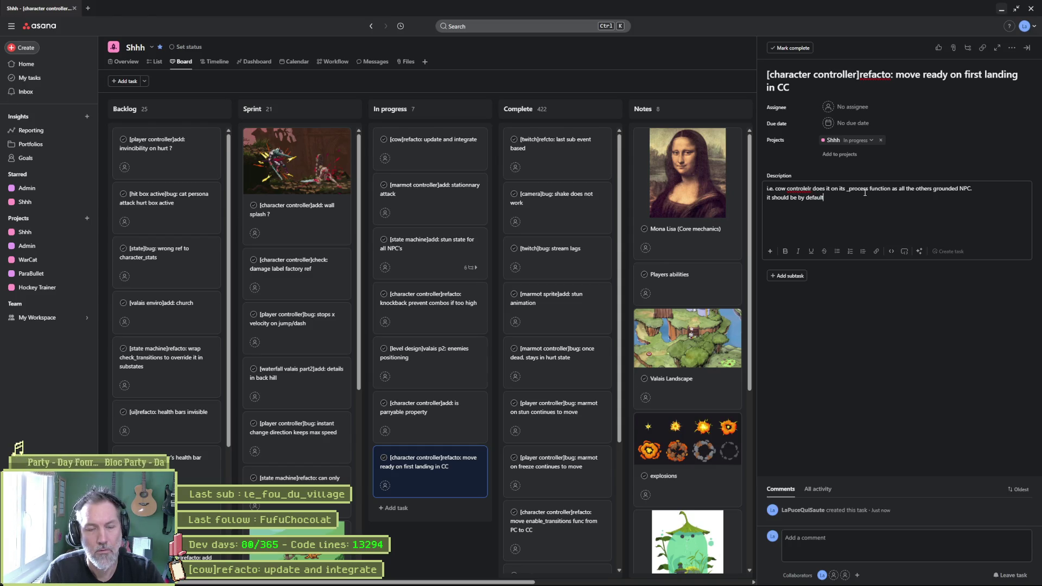
type(" unless unticked in the contro")
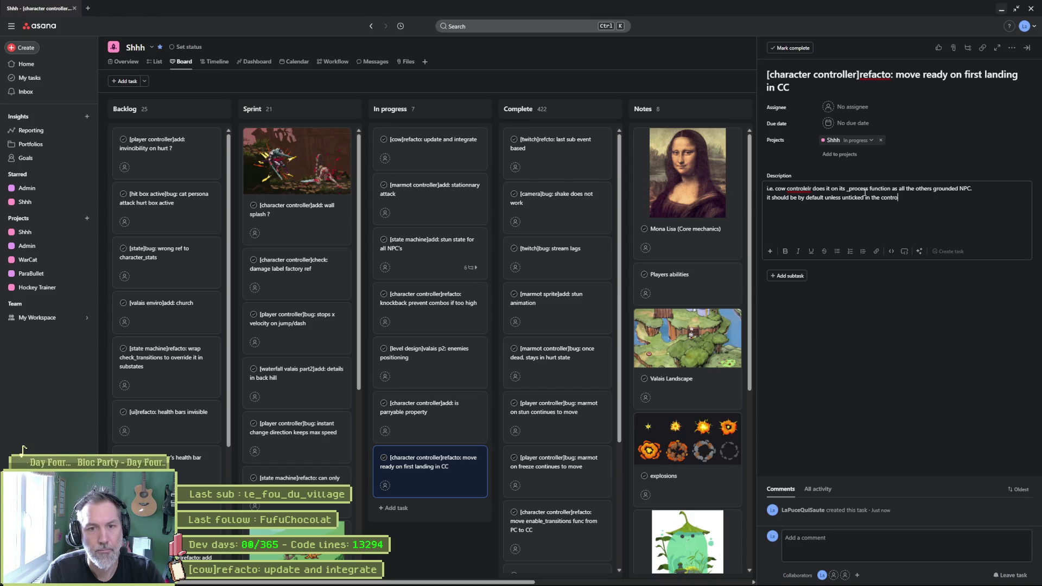
type("lying NPCs")
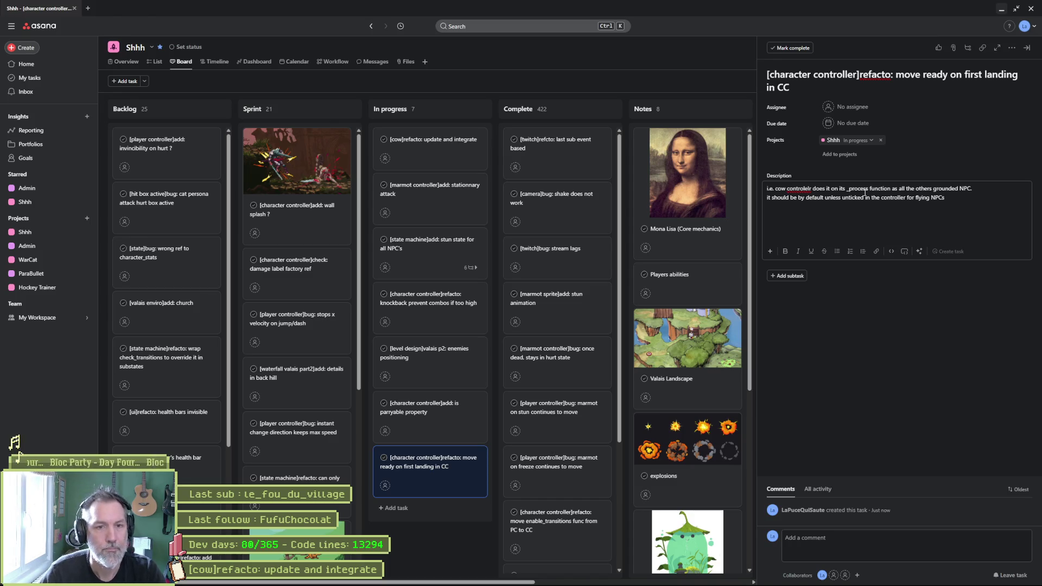
left_click(833, 333)
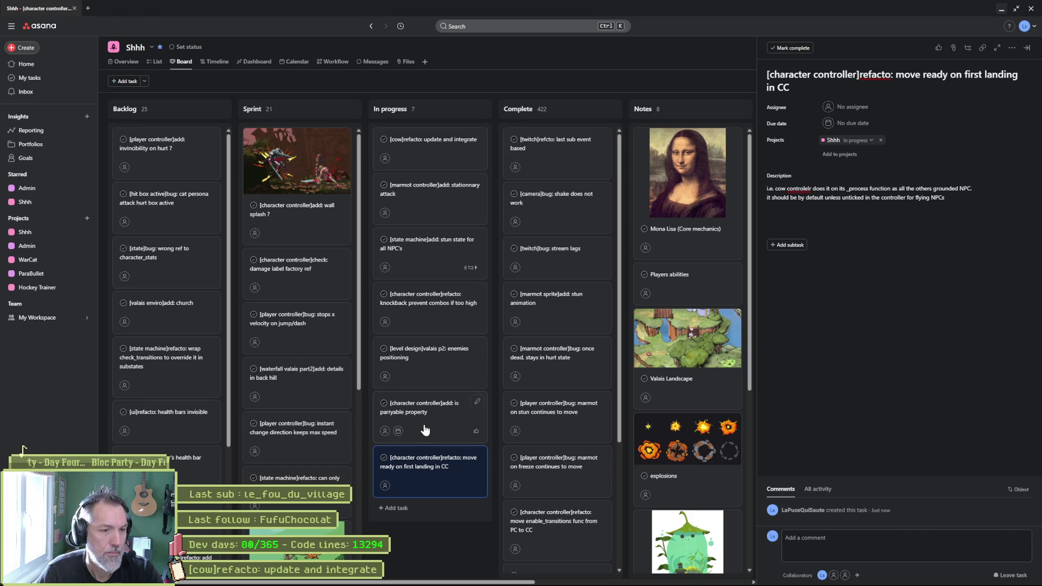
left_click_drag(433, 224, 430, 197)
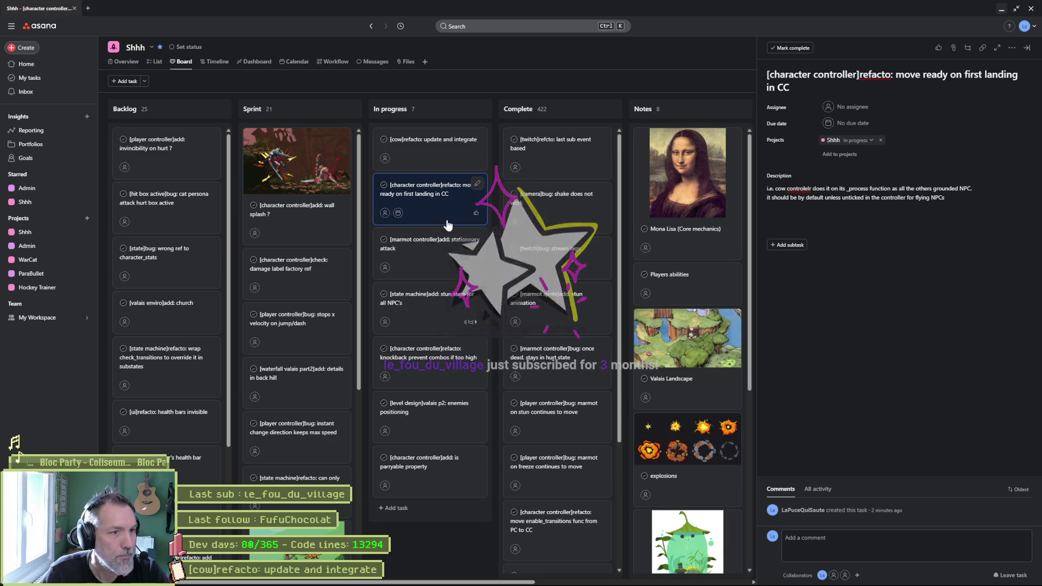
Step: Open the In progress task '[cow]refacto: update and integrate' to view its details
left_click(432, 151)
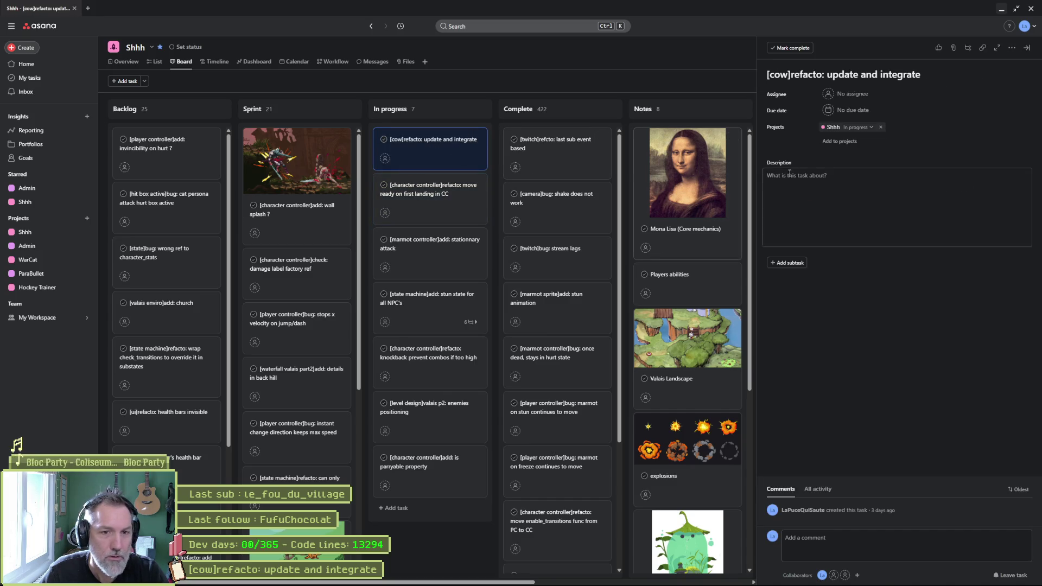
Step: Back in Godot, open the cow scene, select the _process body in cow_controller.gd, then switch to cow.aseprite
left_click(1001, 10)
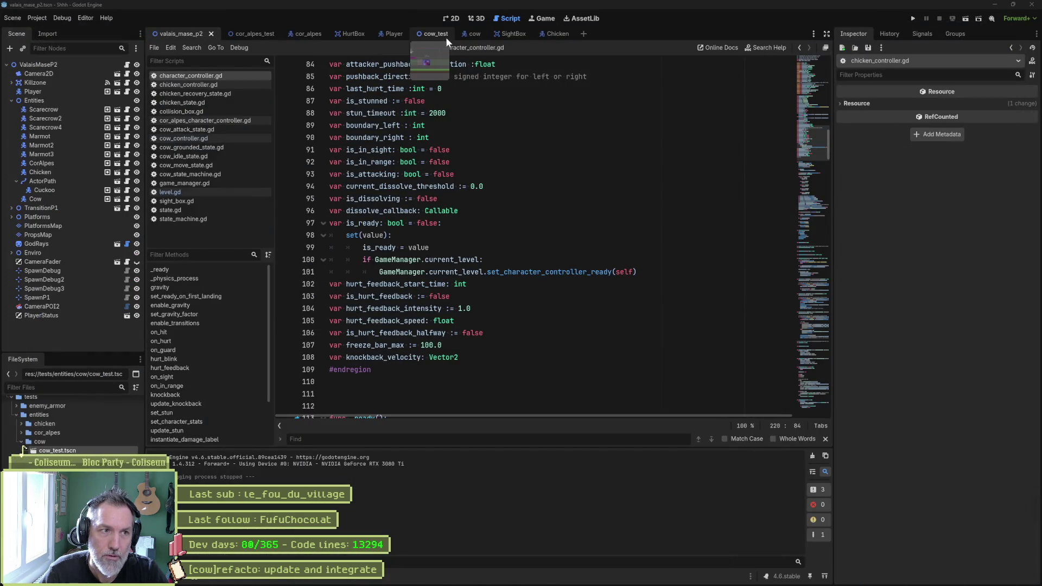
left_click(464, 34)
mouse_move(442, 580)
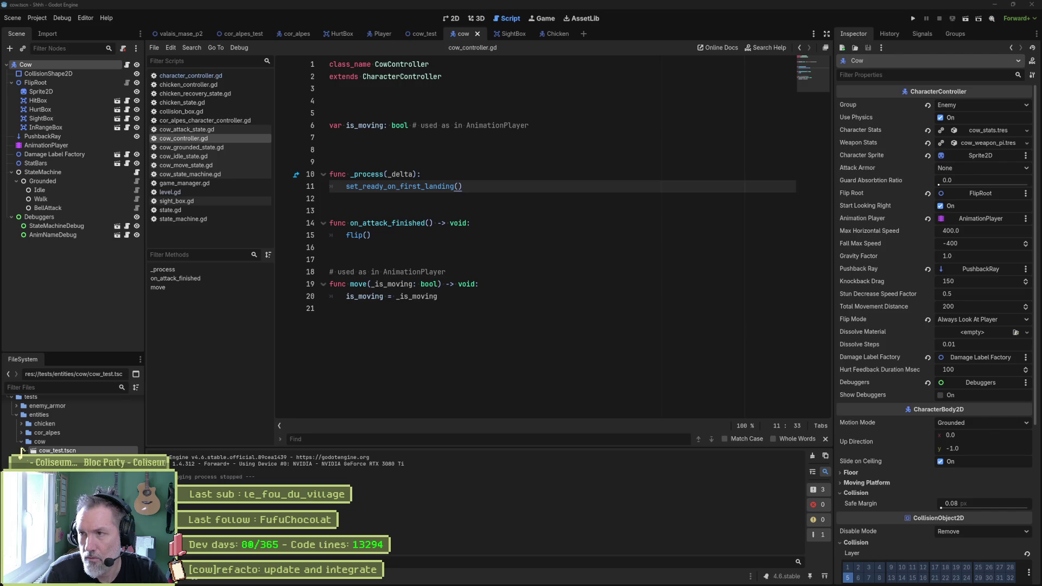
key("alt+Tab")
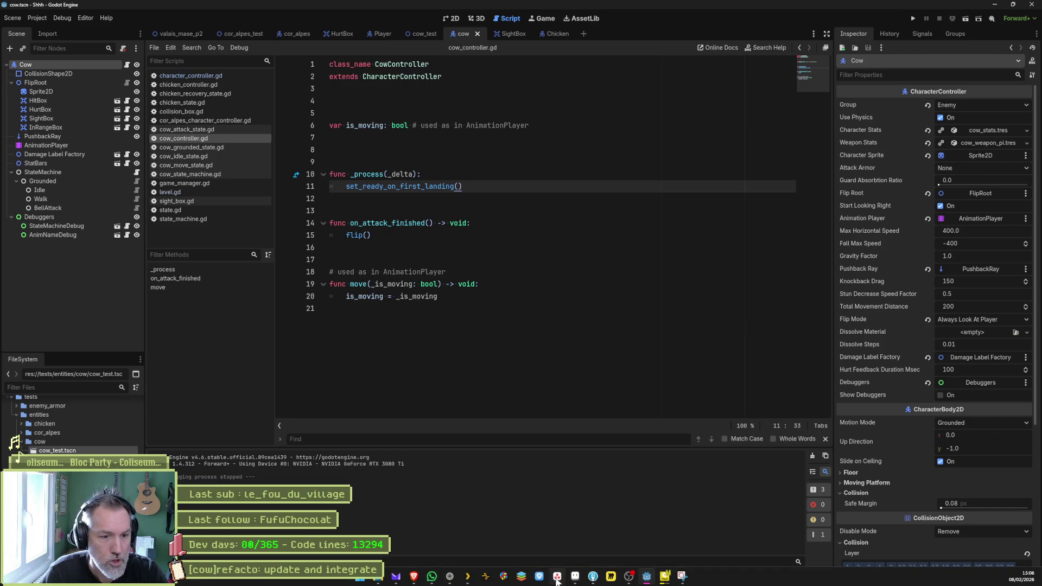
mouse_move(556, 579)
mouse_move(521, 187)
left_mouse_down()
mouse_move(522, 125)
mouse_move(524, 187)
left_mouse_up()
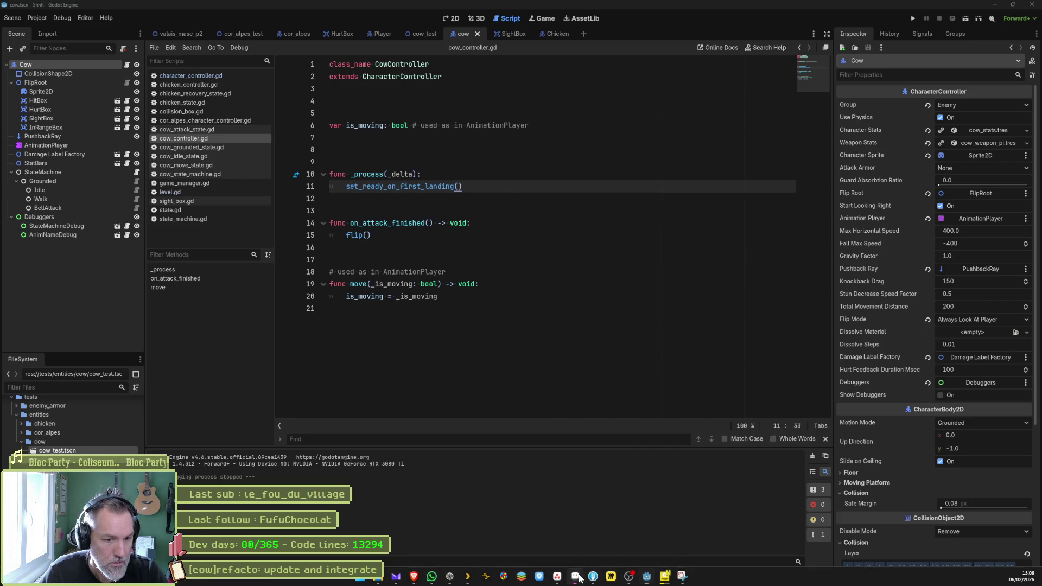
left_click(629, 577)
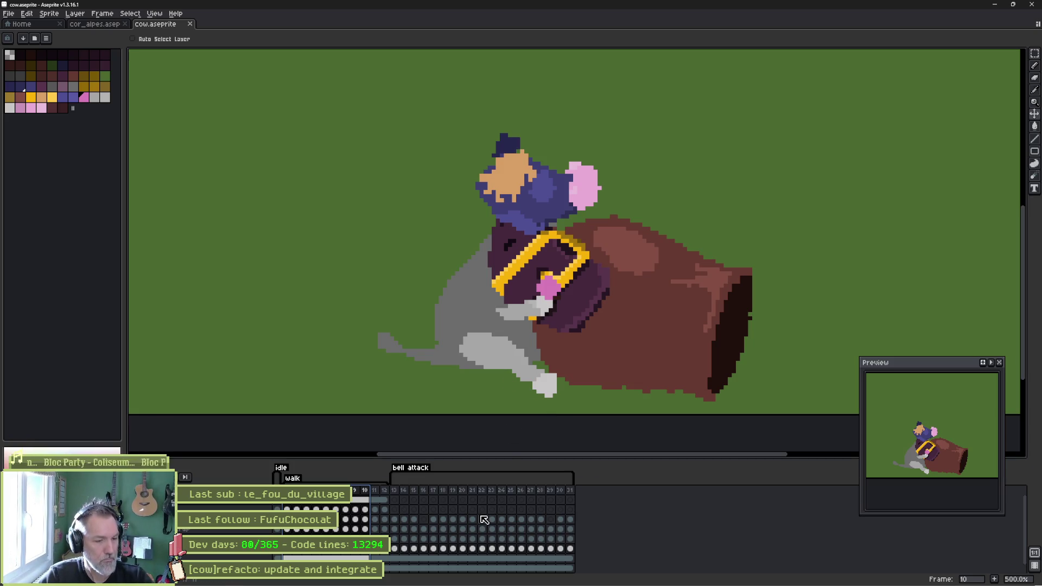
Step: Insert a new frame 32 after frame 31 in cow.aseprite, then return to Godot
left_click(570, 490)
key("alt+n")
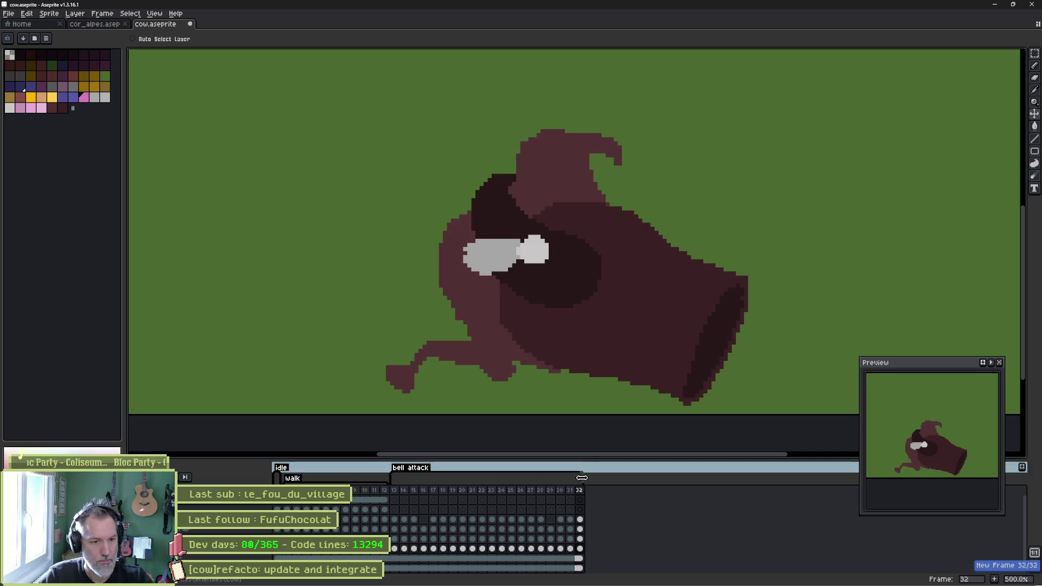
left_click(580, 492)
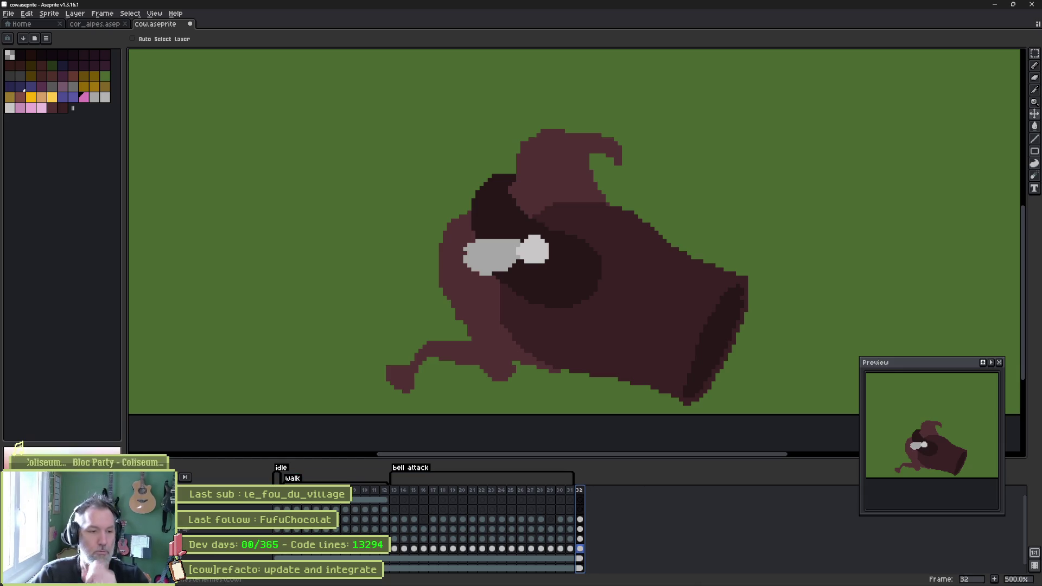
left_click(593, 576)
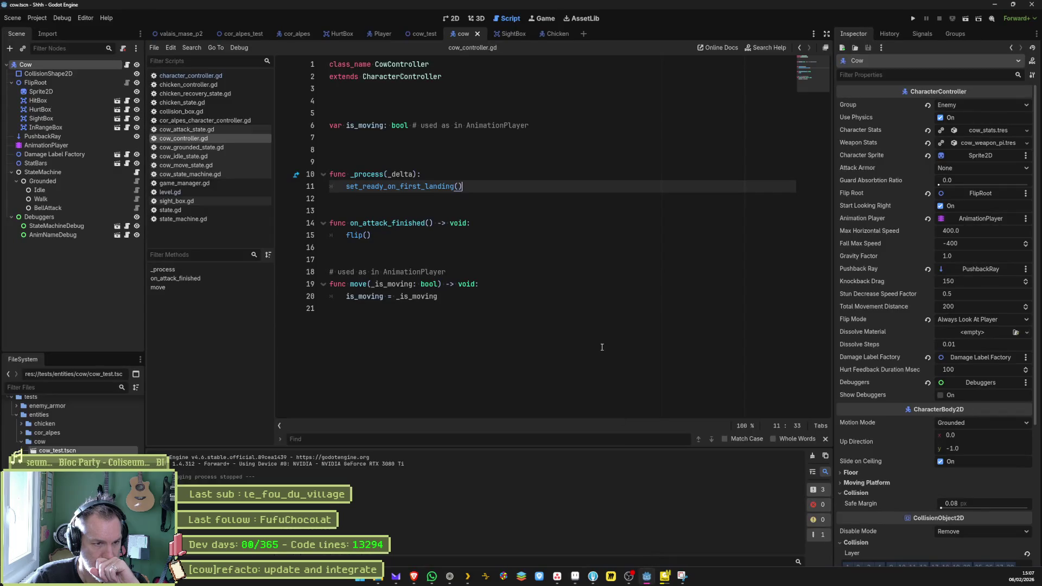
Step: Run cow_test and fight the cow with the cat by walking, dashing and paw-attacking
left_click(424, 34)
key("F6")
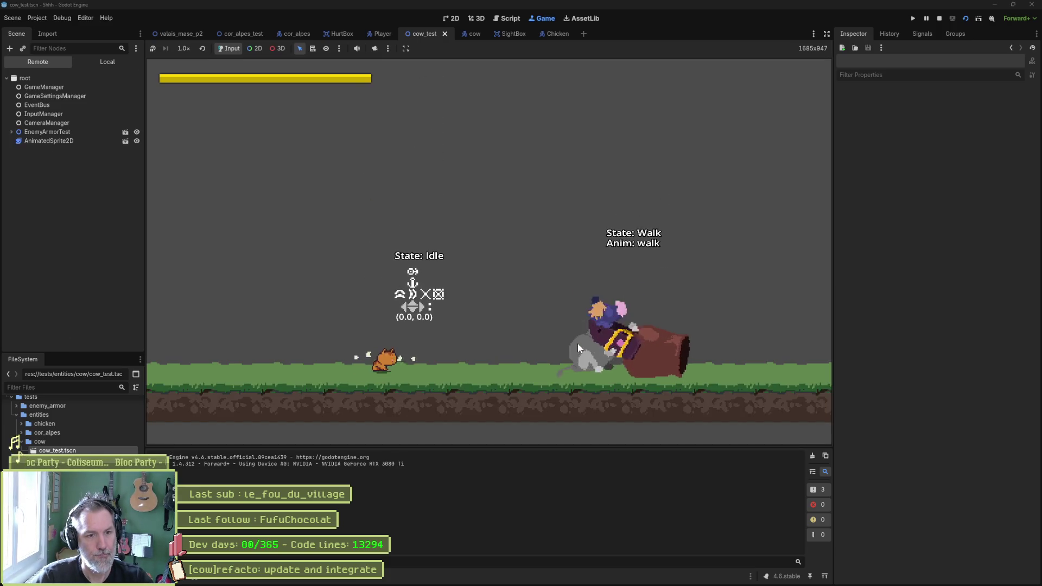
key("Left")
key("Right")
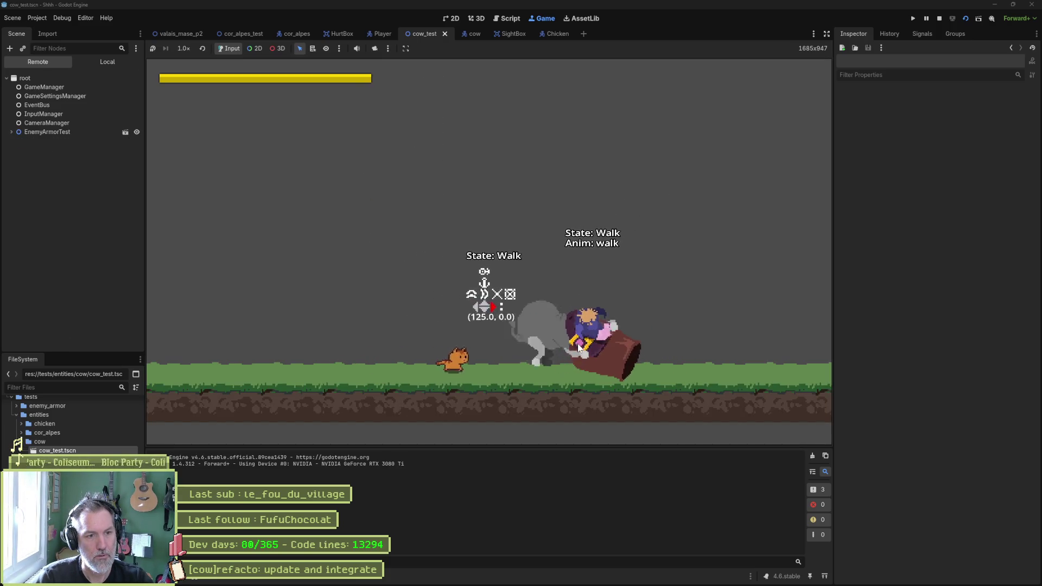
key("x")
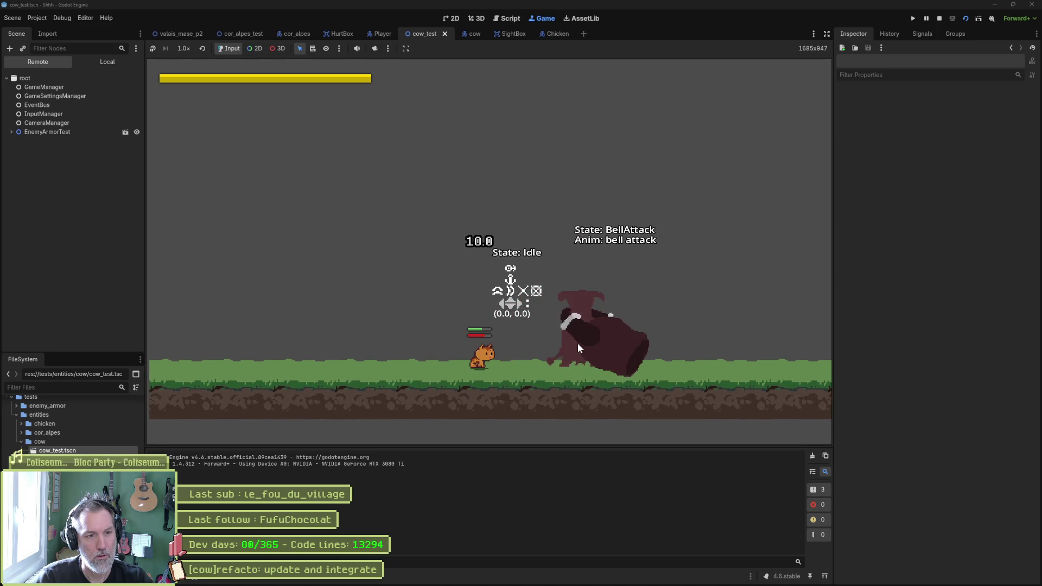
key("shift")
key("Left")
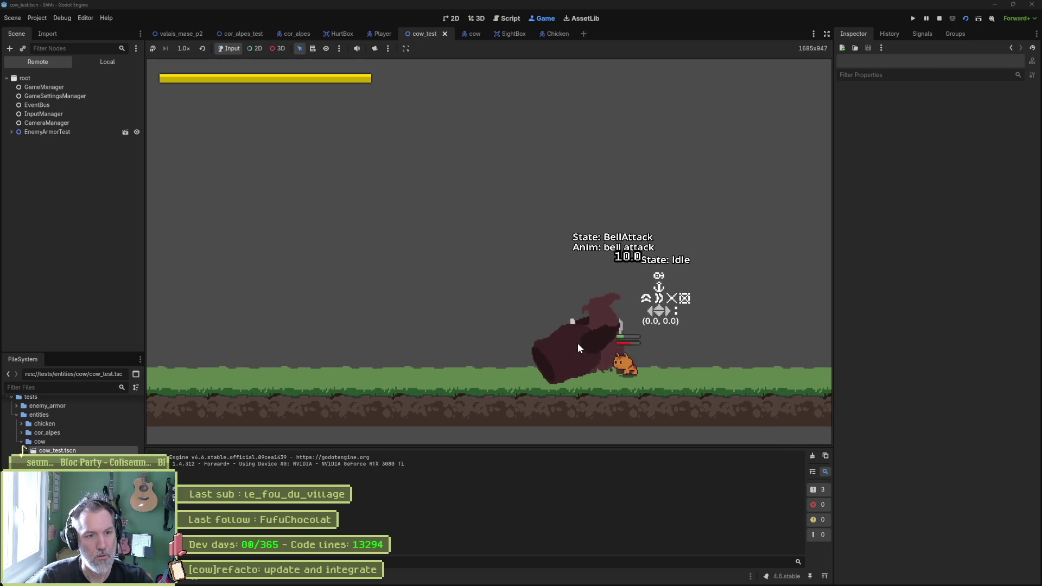
key("x")
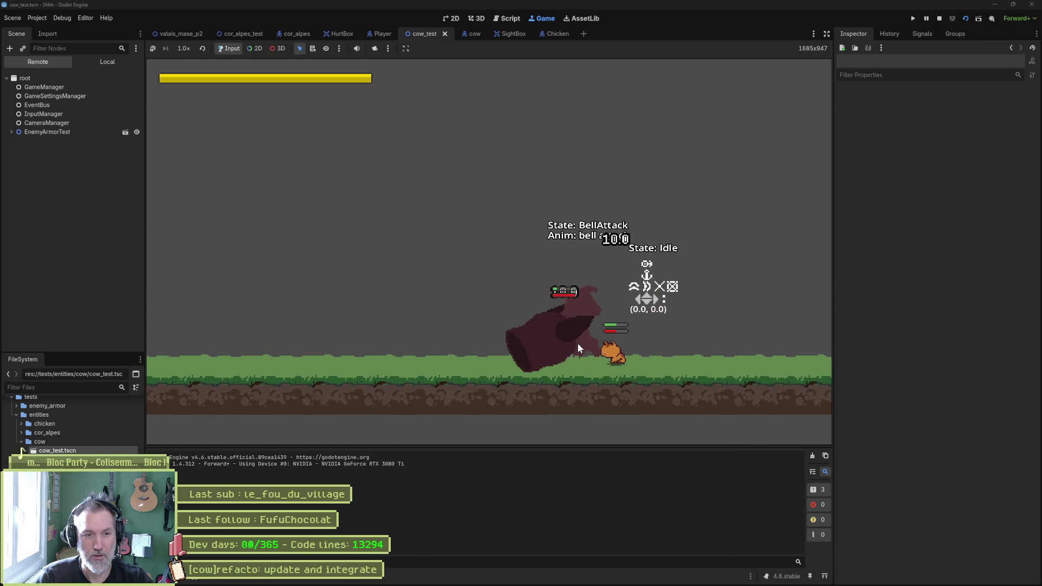
key("Right")
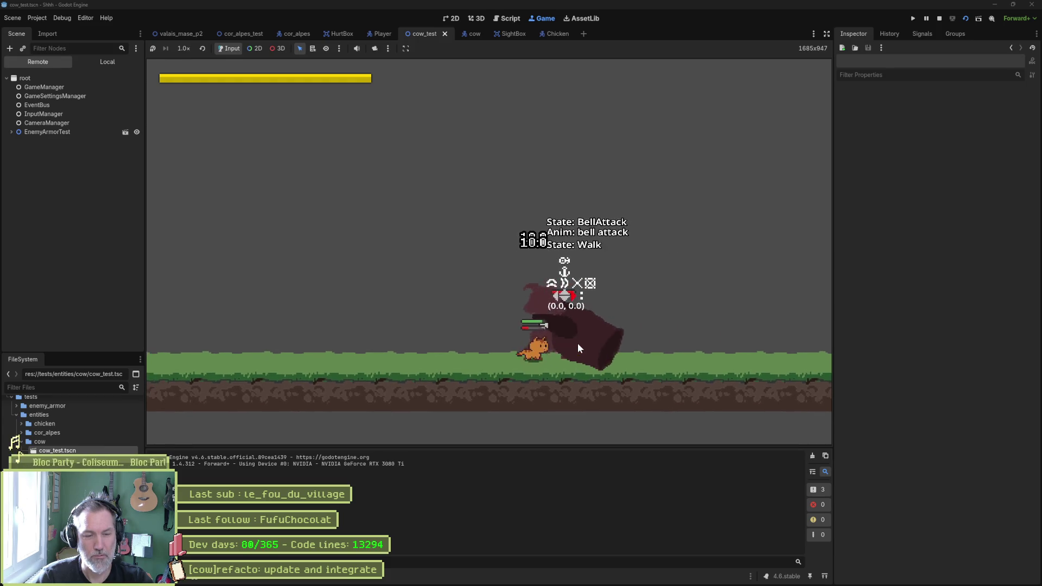
key("Right")
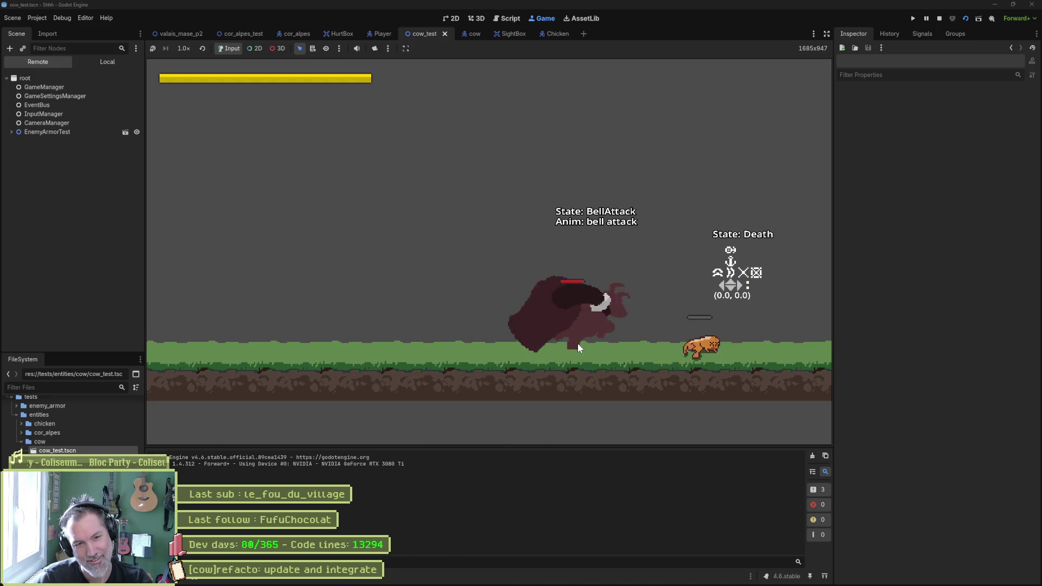
Step: Restart the game, run the cat toward the cow, and stop the playtest
key("F6")
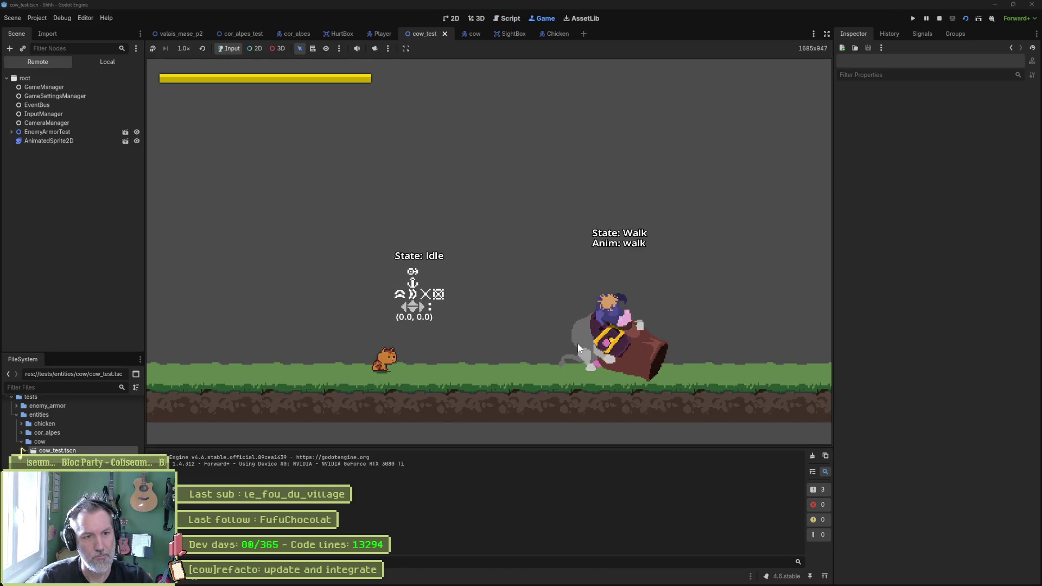
key("Right")
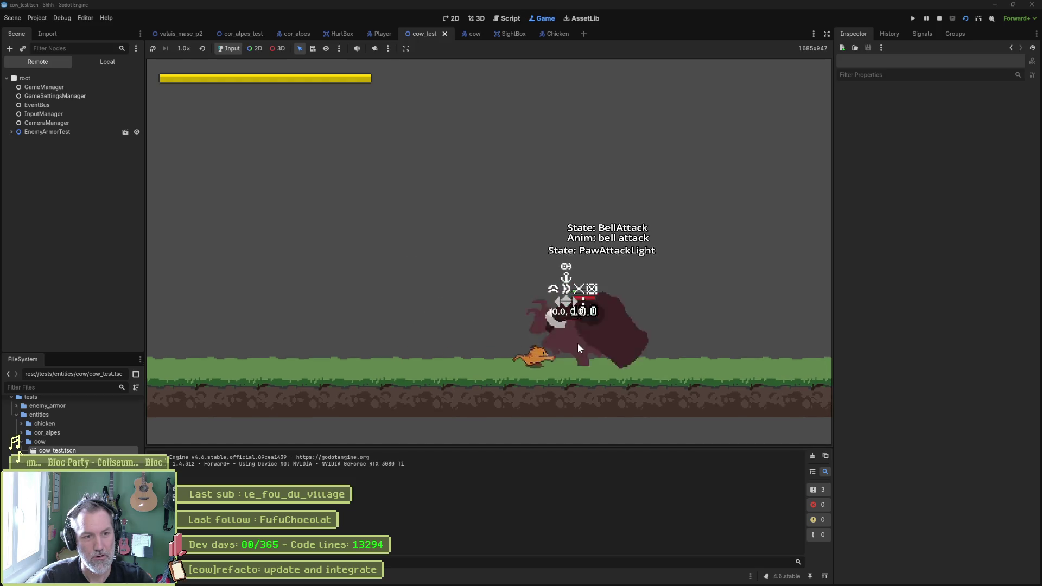
key("F8")
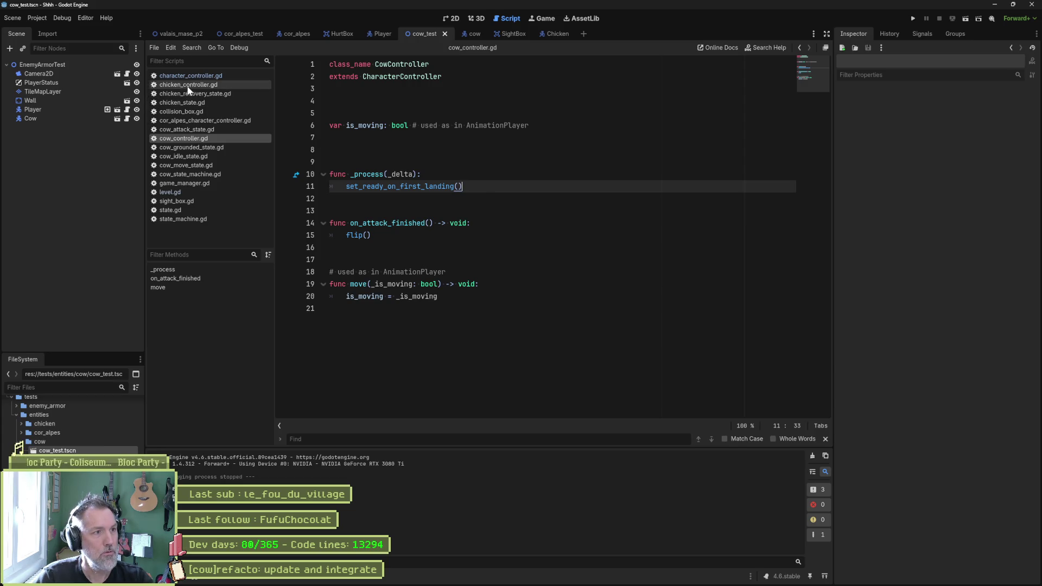
Step: Set the cow's Attack Armor to Interrupt and save the cow scene
left_click(470, 34)
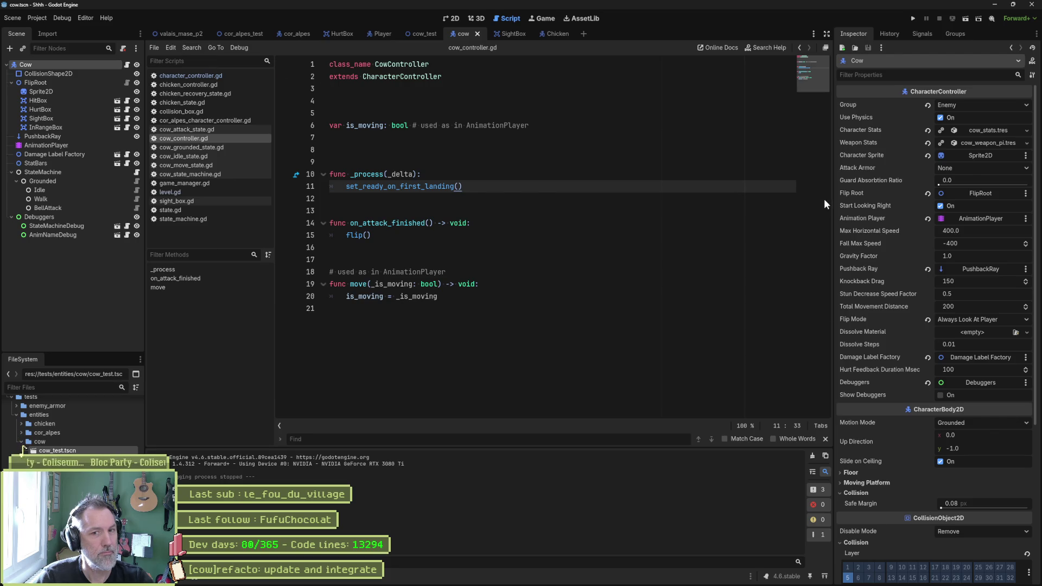
left_click(984, 169)
left_click(984, 191)
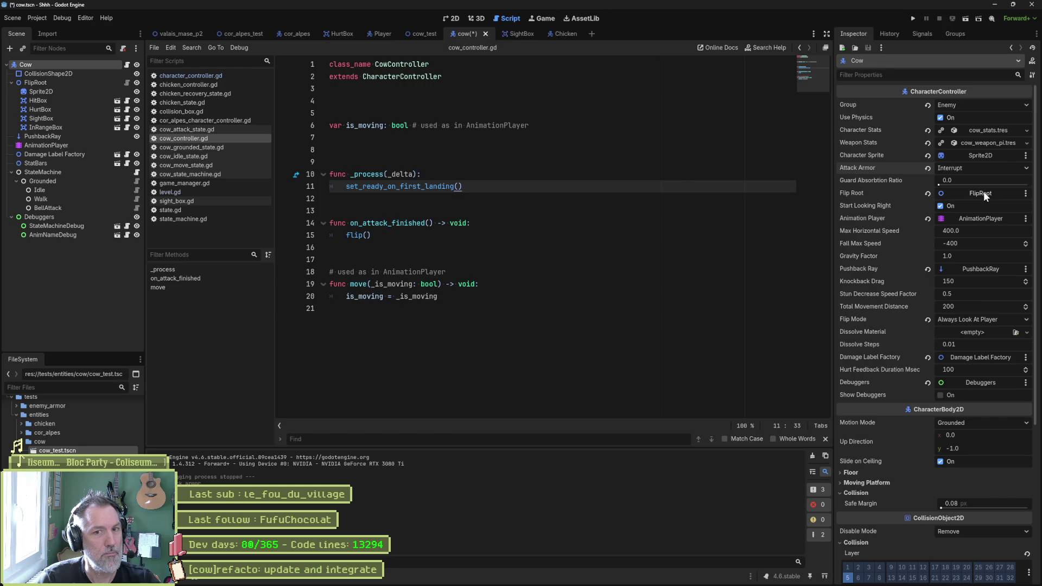
left_click(620, 276)
key("ctrl+s")
Step: Close the cor_alpes_test, cor_alpes, HurtBox, SightBox and Chicken scene tabs
left_click(239, 34)
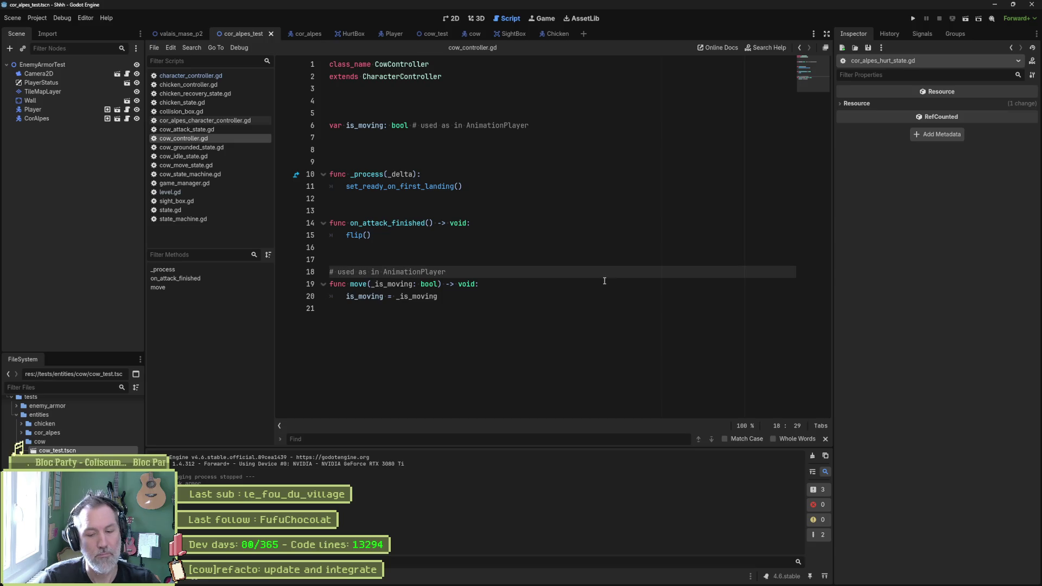
middle_click(245, 33)
middle_click(244, 33)
middle_click(246, 34)
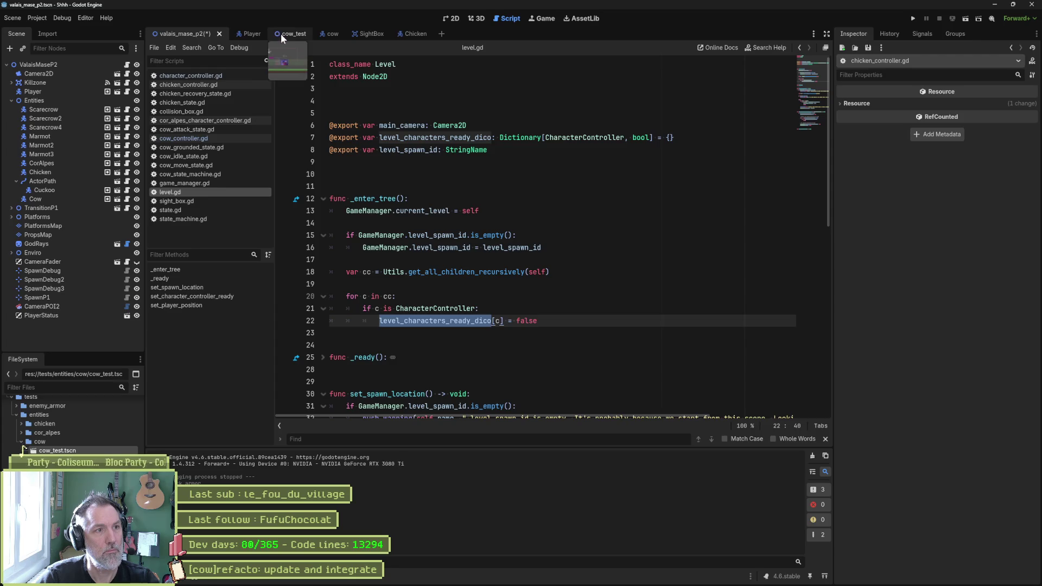
middle_click(365, 35)
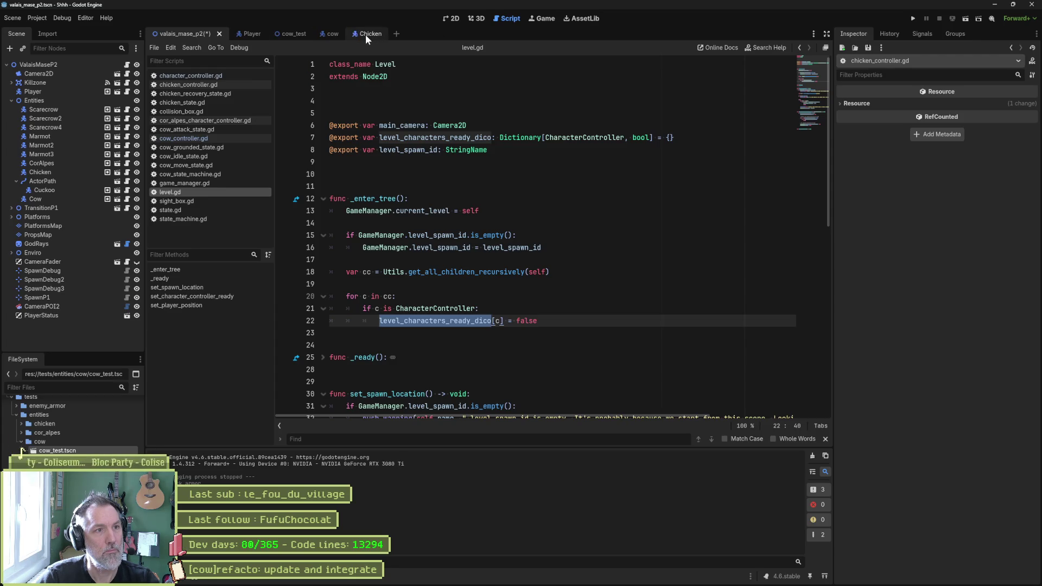
middle_click(366, 34)
Step: Switch to cow_test, select the Cow, and run the scene
left_click(288, 36)
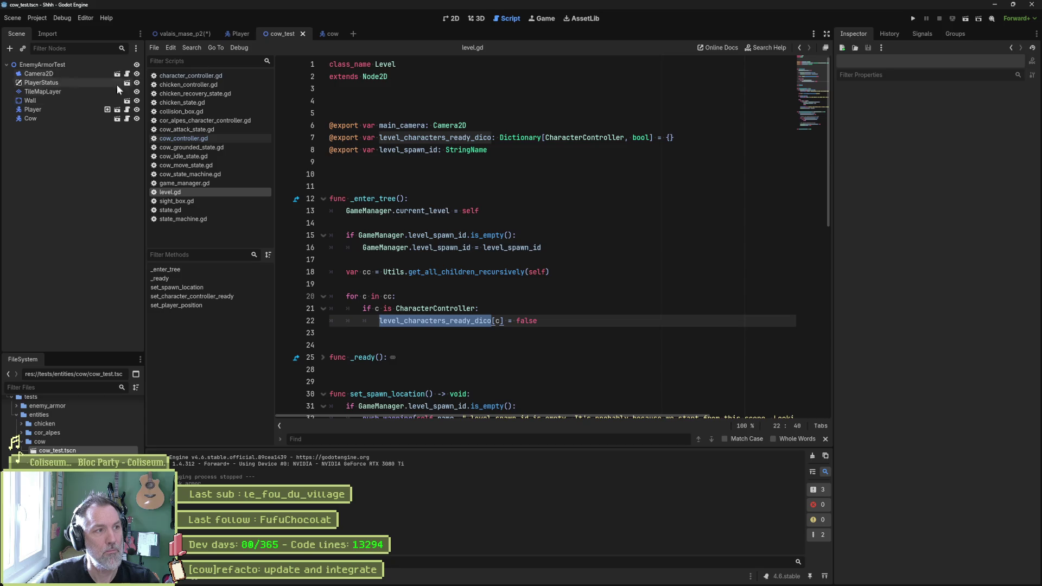
left_click(87, 118)
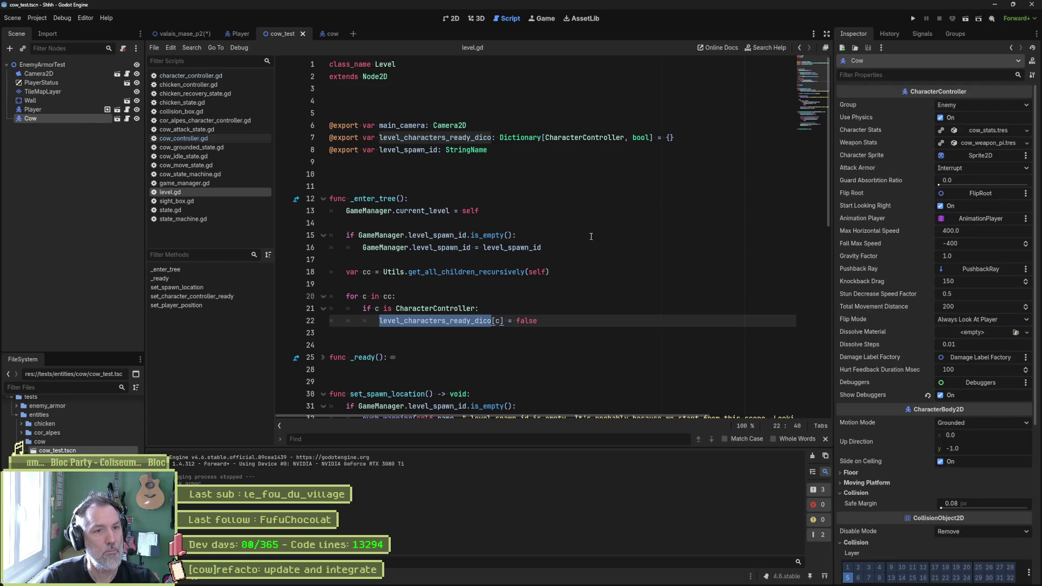
left_click(524, 192)
key("F6")
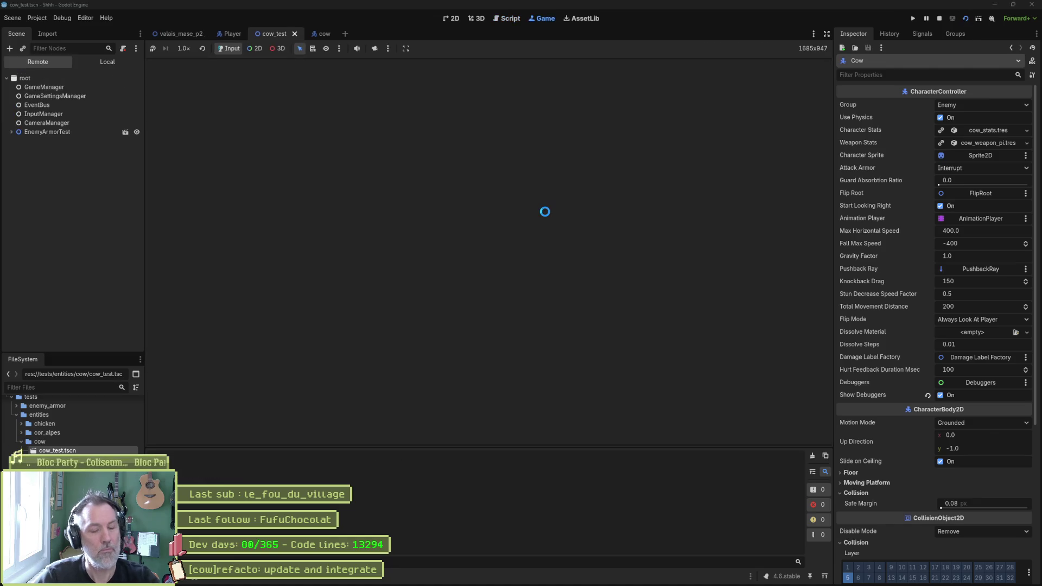
Step: Run the cat up to the cow, land a heavy paw attack, and stop the game
key("Right")
key("x")
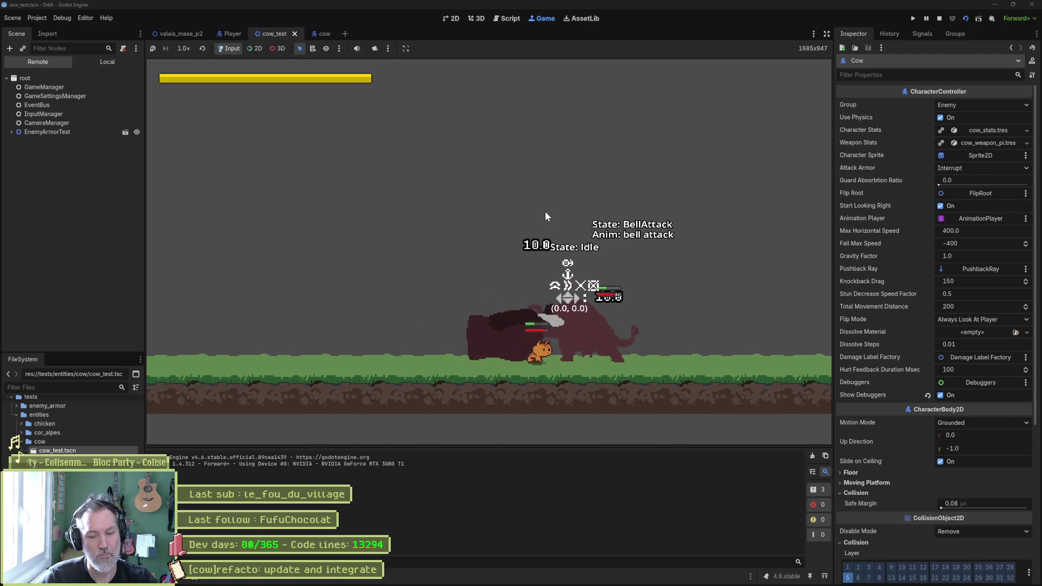
key("F8")
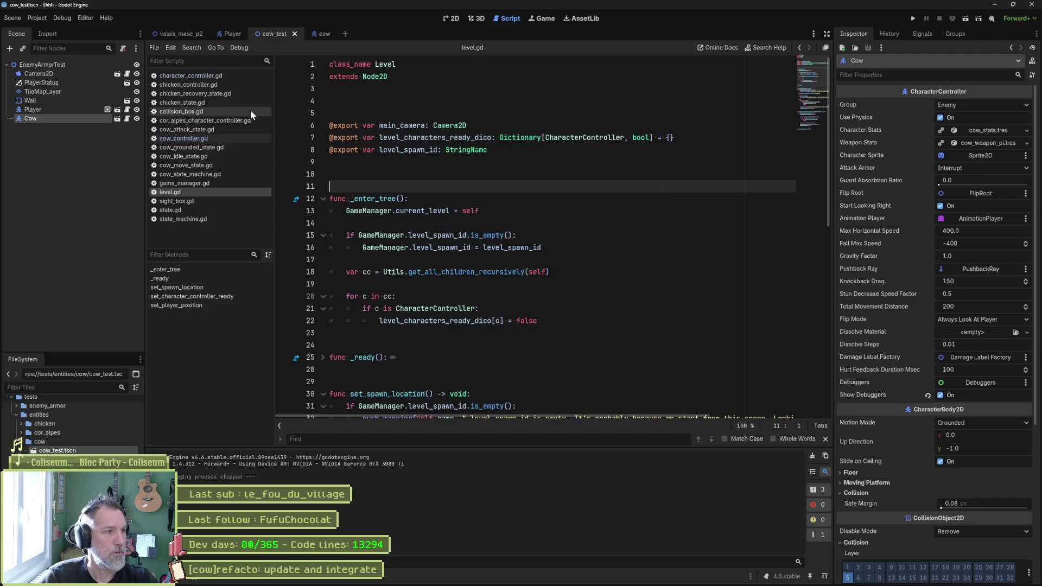
Step: Select the _process function on lines 9–11 of cow_controller.gd, then switch to Aseprite
left_click(320, 35)
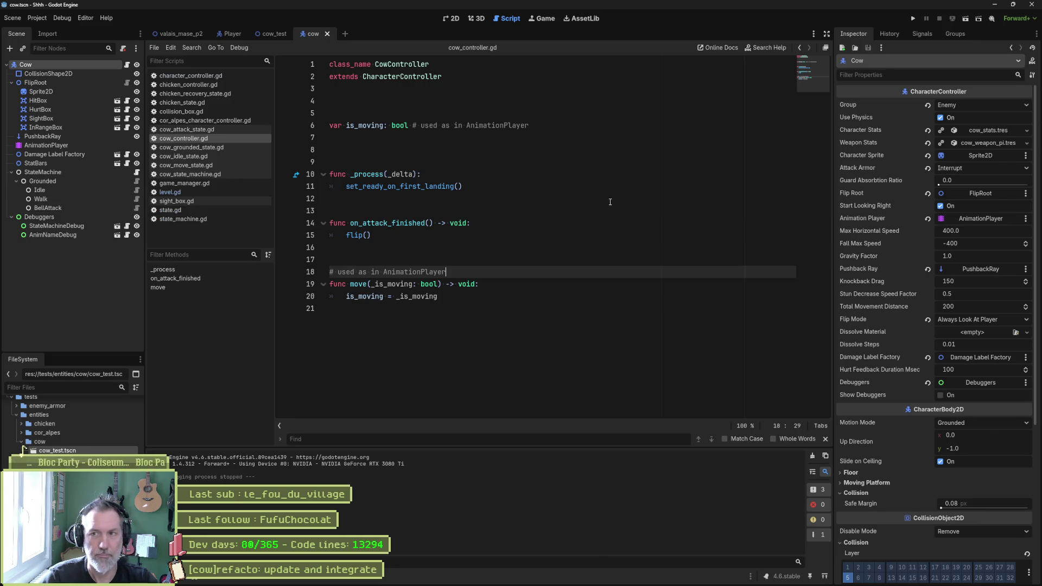
left_click(591, 210)
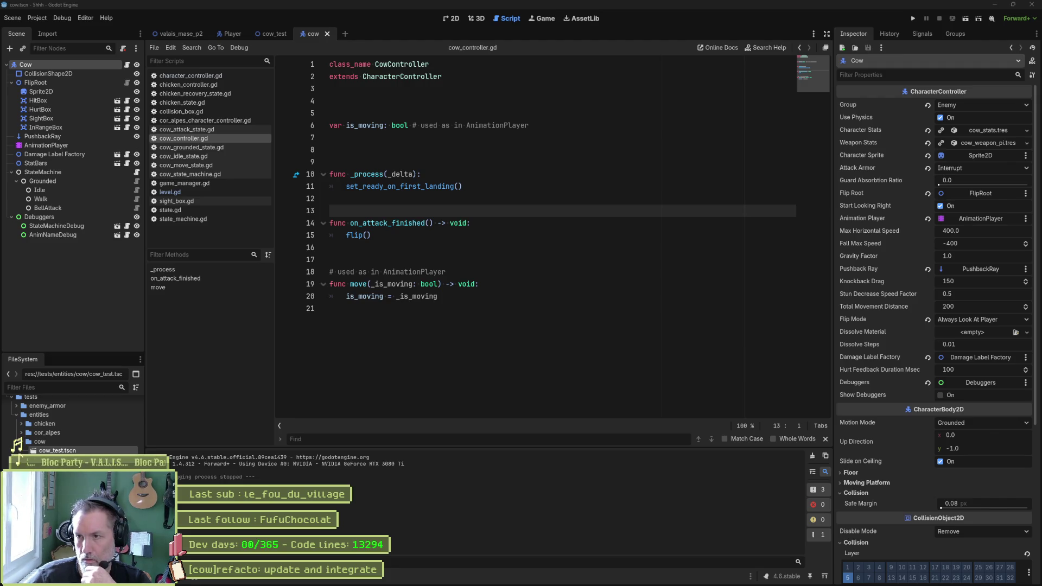
left_click(434, 202)
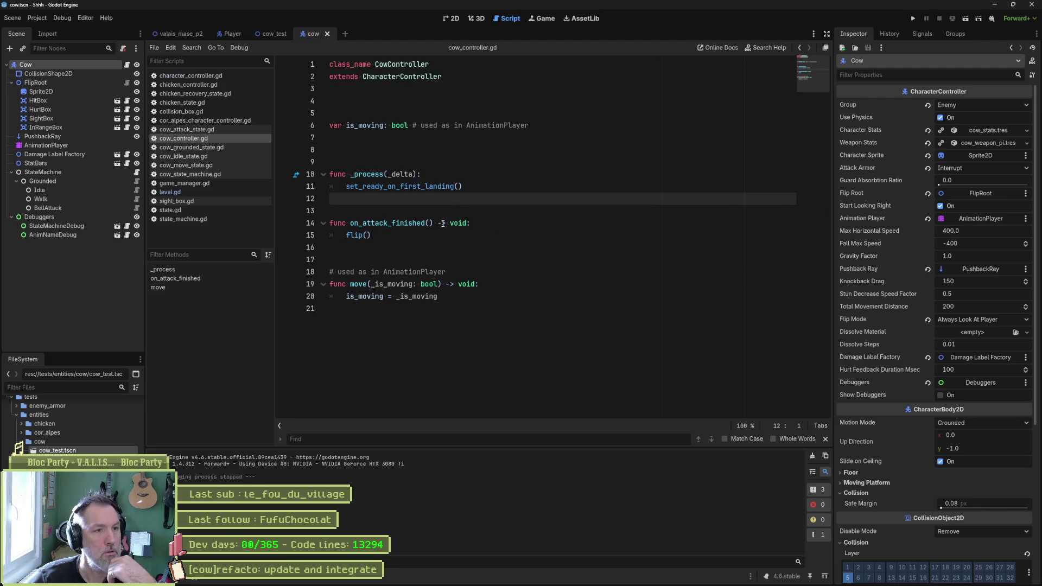
left_click_drag(444, 208, 473, 159)
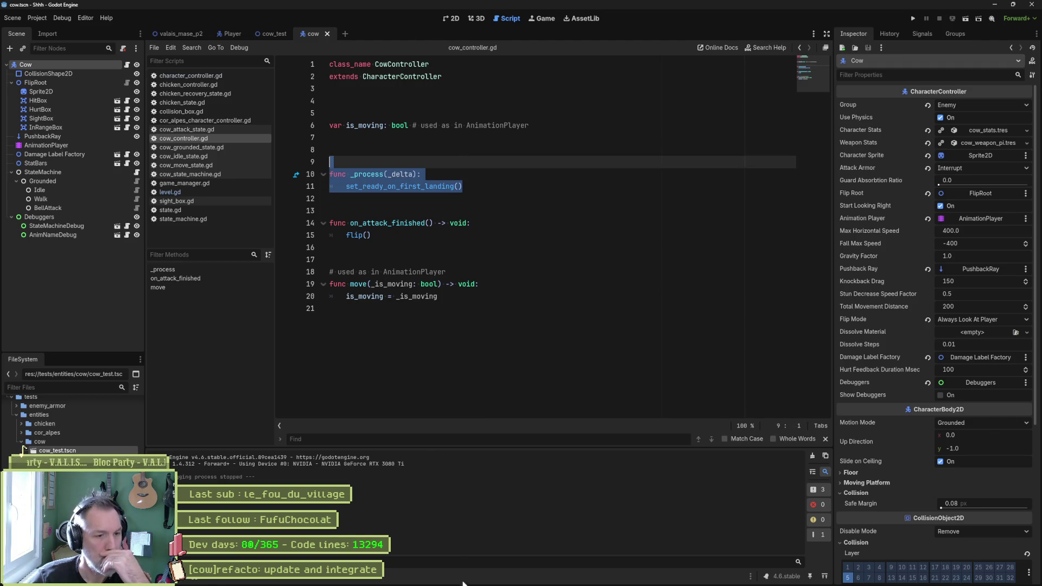
mouse_move(475, 580)
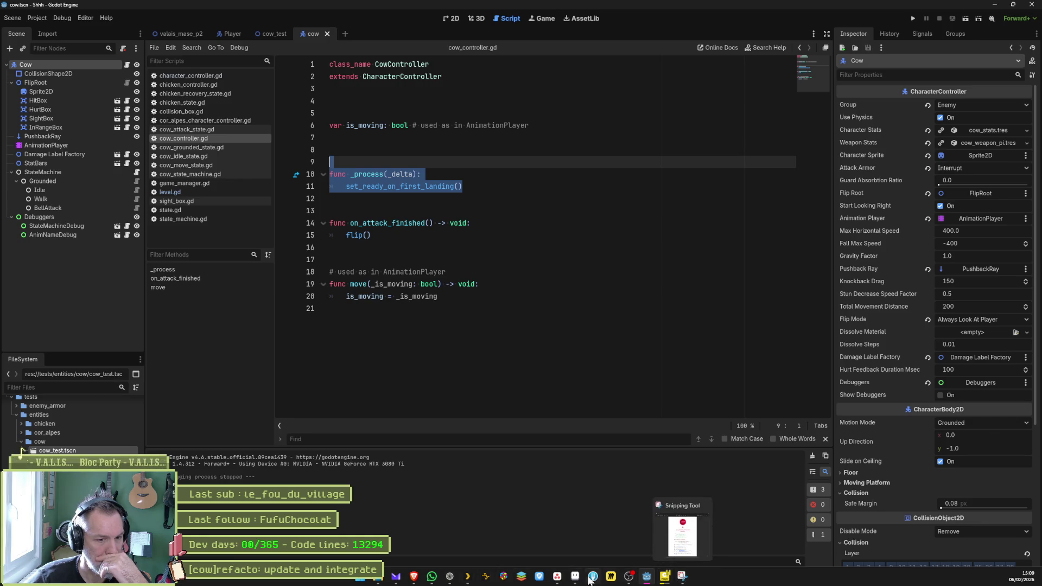
left_click(682, 579)
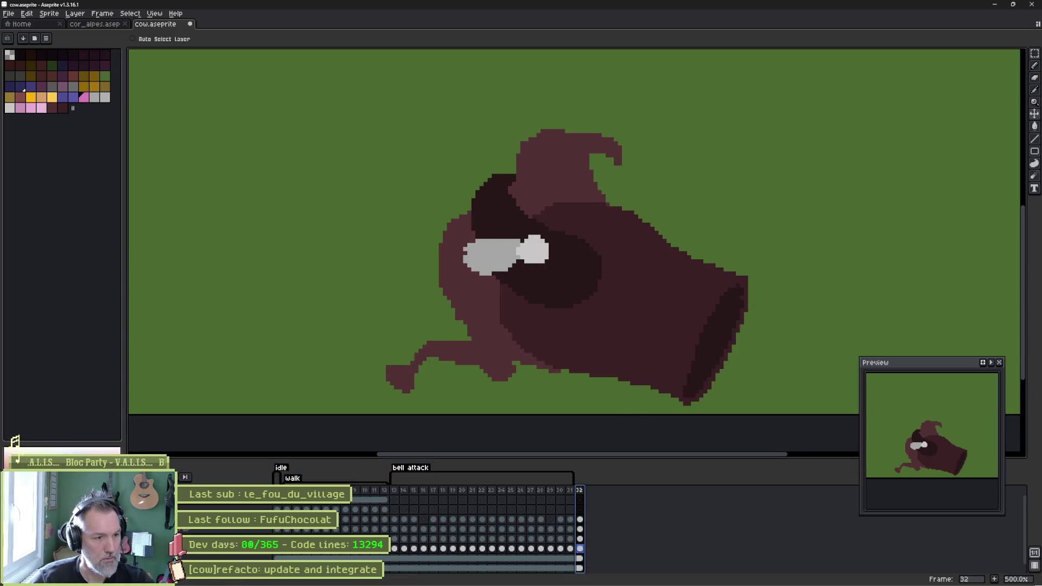
Step: Copy the bell-attack frame 13 into frame 32 and give it a new 'hurt' tag
key("Return")
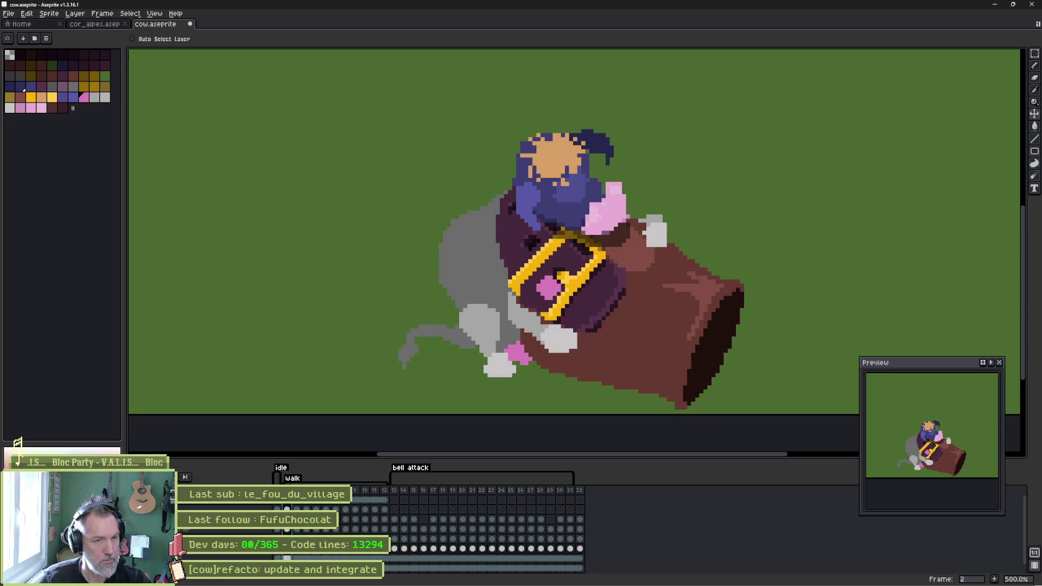
left_click(395, 490)
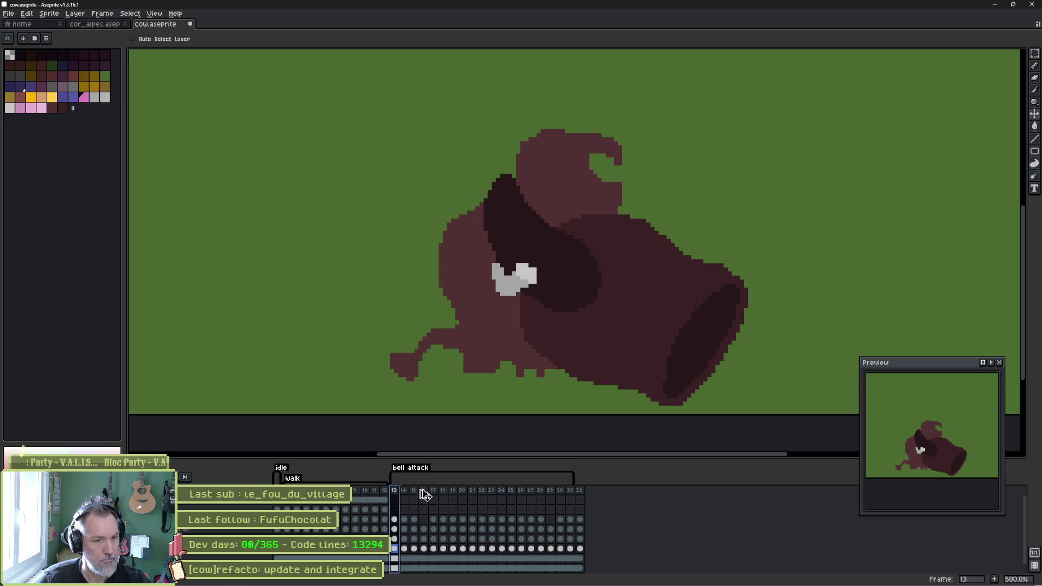
left_click_drag(581, 497, 581, 499)
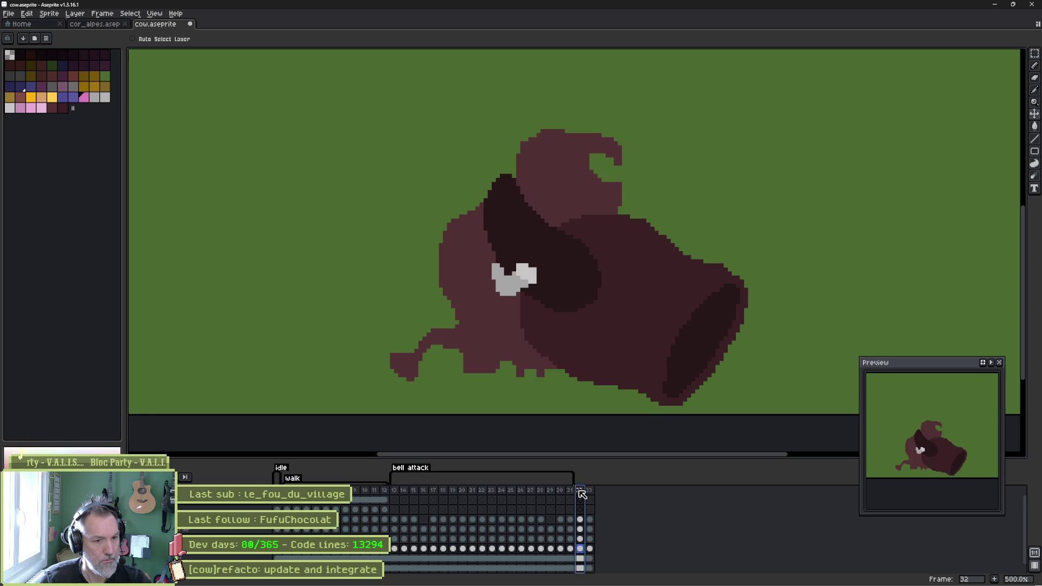
left_click(397, 491)
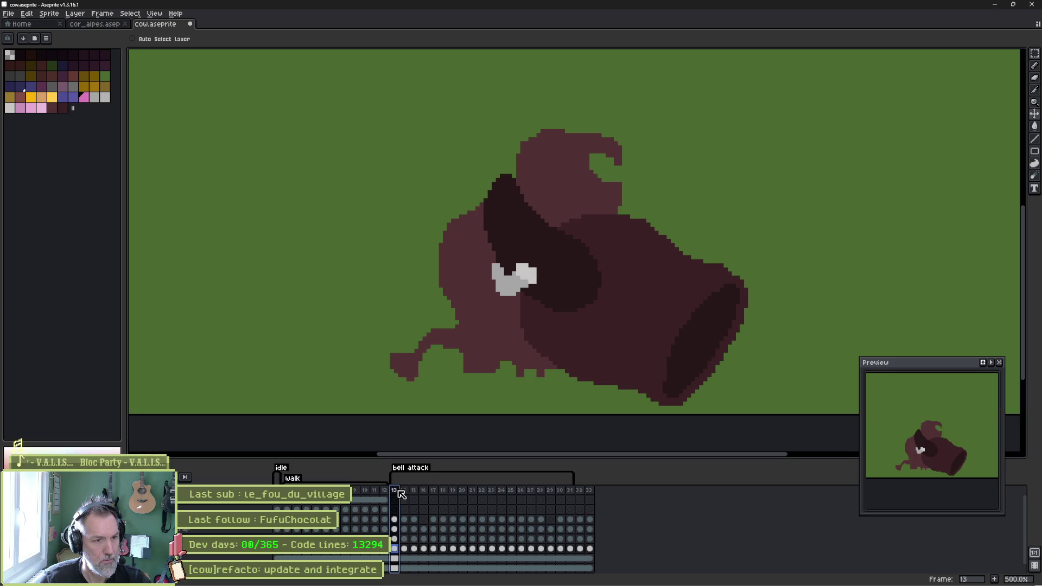
right_click(582, 496)
left_click(618, 527)
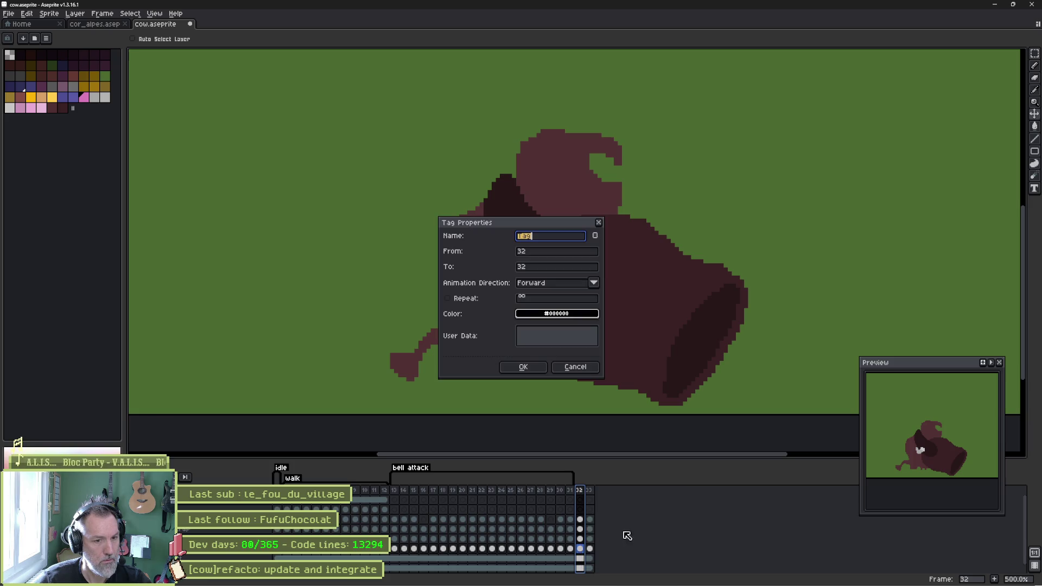
type("urt")
key("Return")
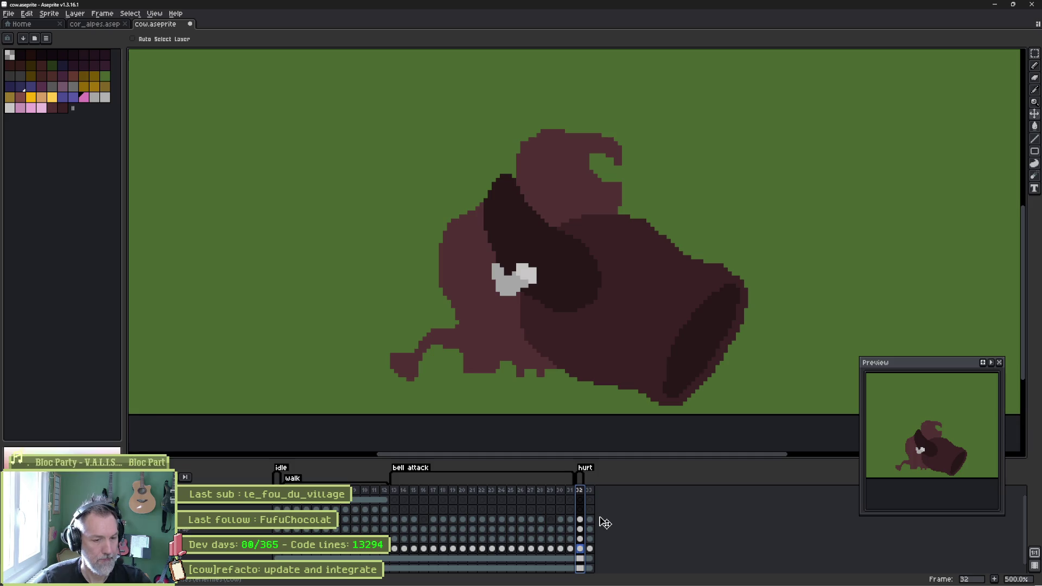
Step: Add frame 33 to the hurt tag, delete its top layer, and pick the cow's body brown
key("alt+n")
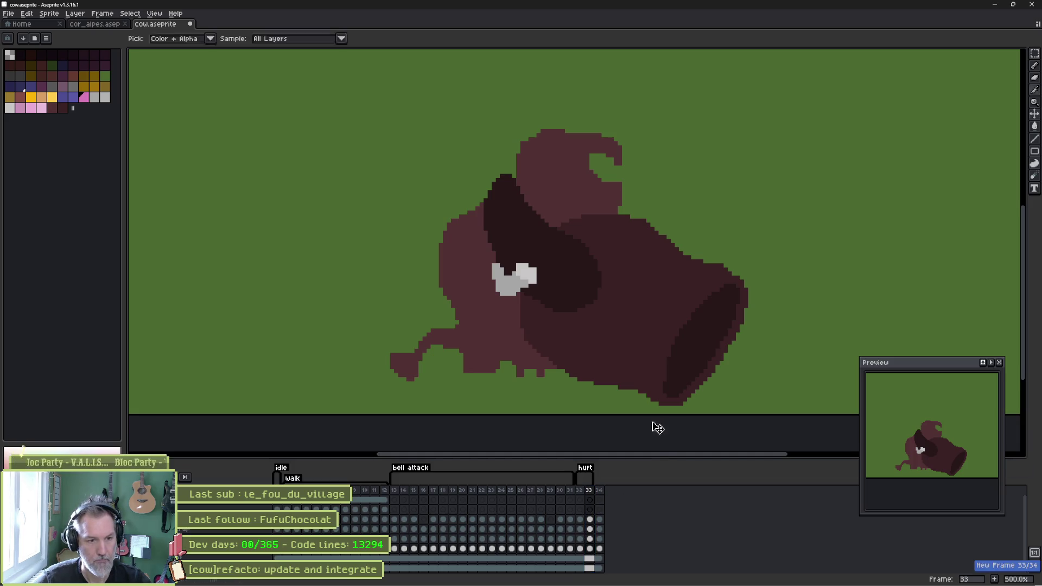
key("alt")
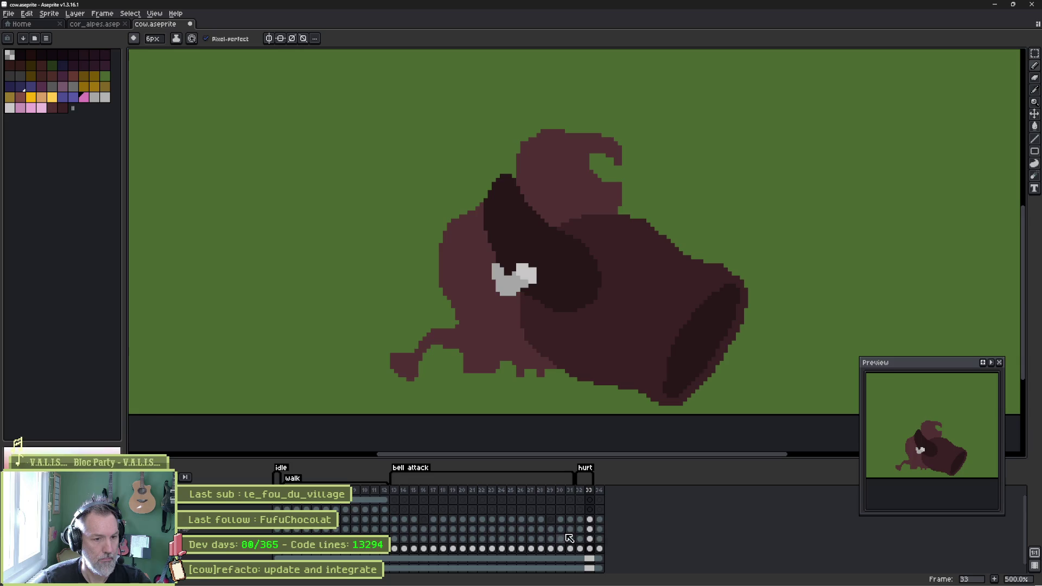
left_click(234, 502)
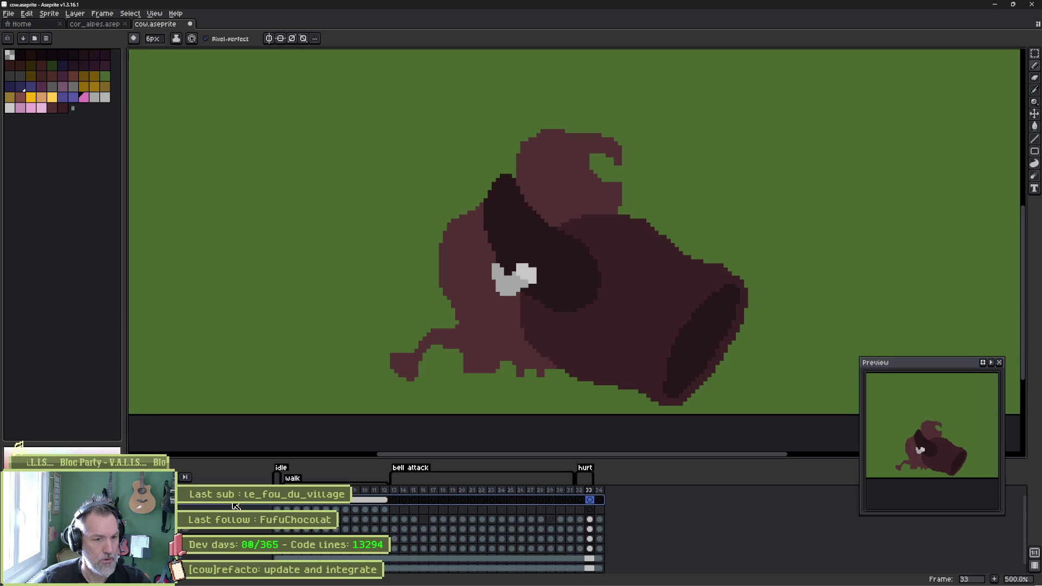
key("Delete")
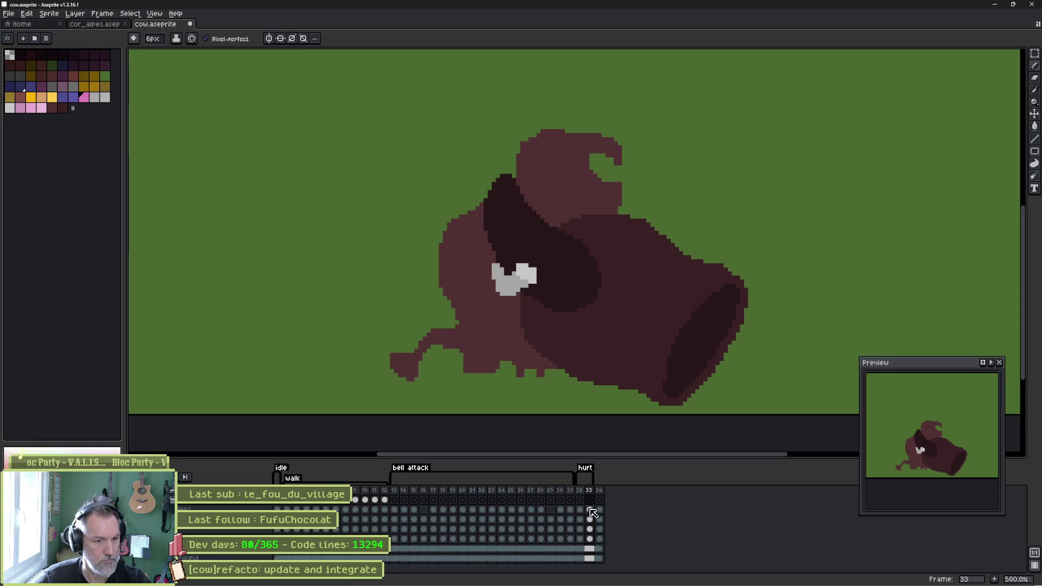
key("ctrl")
left_click(498, 333, "alt")
Step: Lasso-select the cow's head and rotate it about 46° counter-clockwise
key("q")
mouse_move(608, 112)
left_mouse_down()
mouse_move(680, 179)
mouse_move(524, 118)
left_mouse_up()
mouse_move(689, 100)
left_mouse_down()
mouse_move(588, 80)
mouse_move(516, 142)
left_mouse_up()
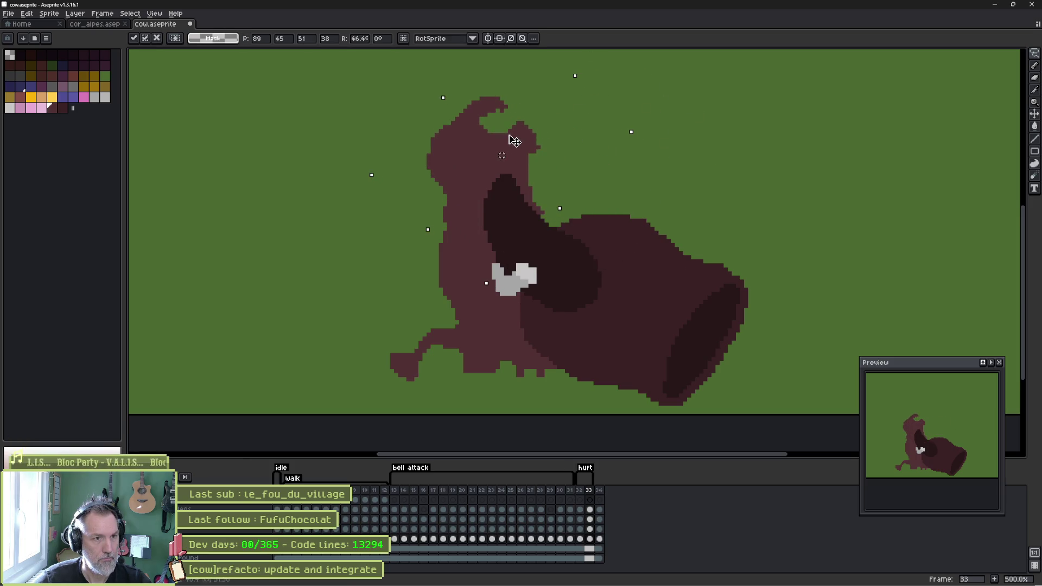
left_click(558, 249)
Step: Duplicate the rotated frame, copy frame 32 to frame 40, and confirm the hurt tag spans 32–40
left_click(590, 490)
key("alt+n")
key("alt+n")
key("alt+n")
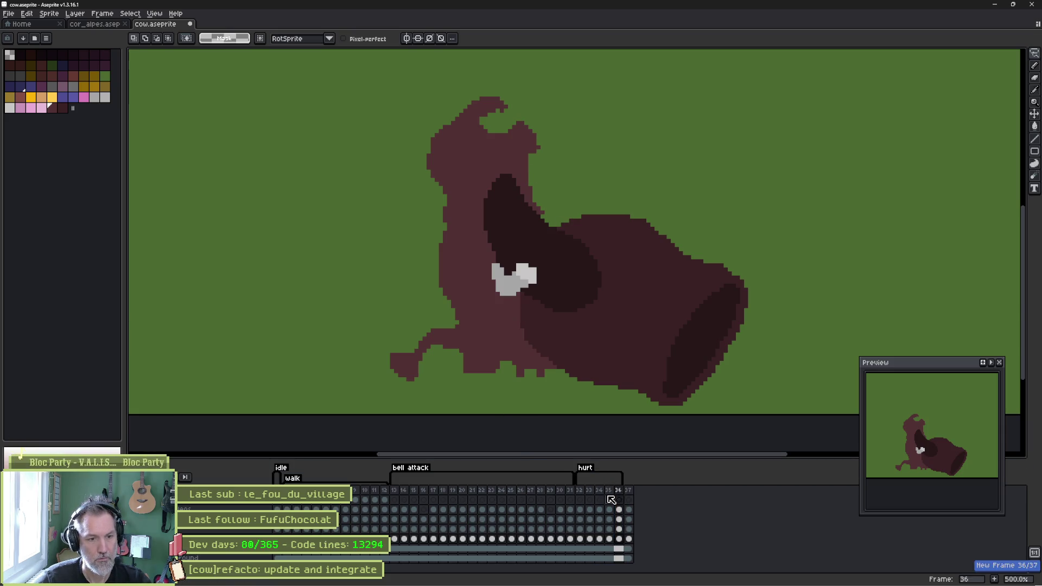
key("ctrl+z")
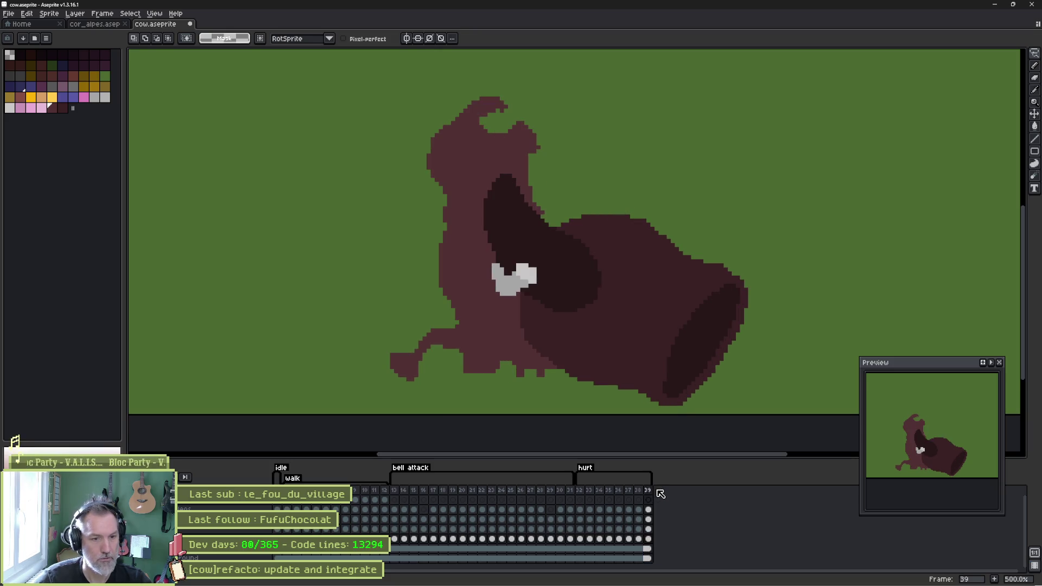
left_click(581, 491)
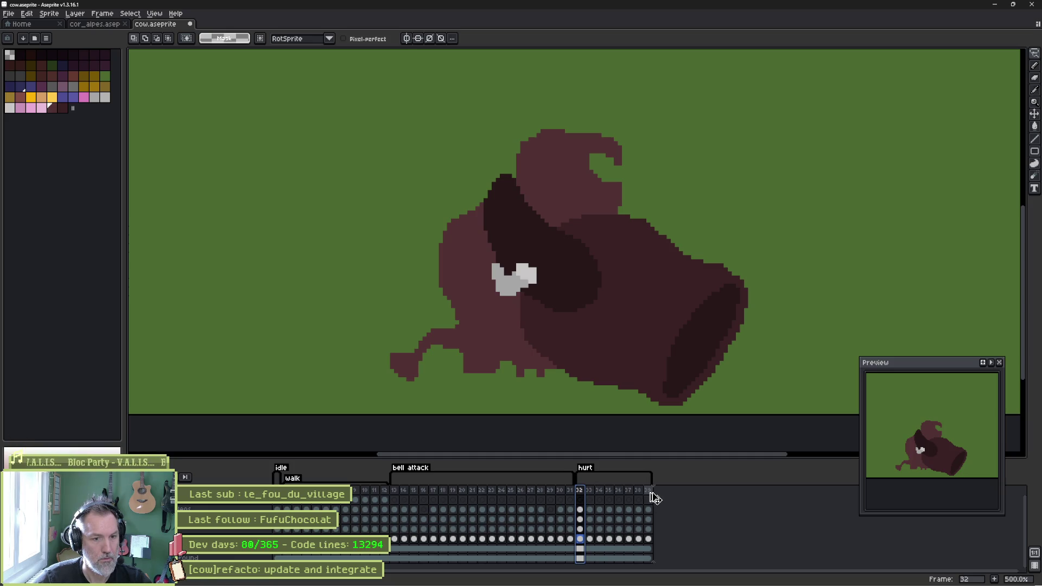
left_click_drag(656, 498, 655, 509)
double_click(590, 464)
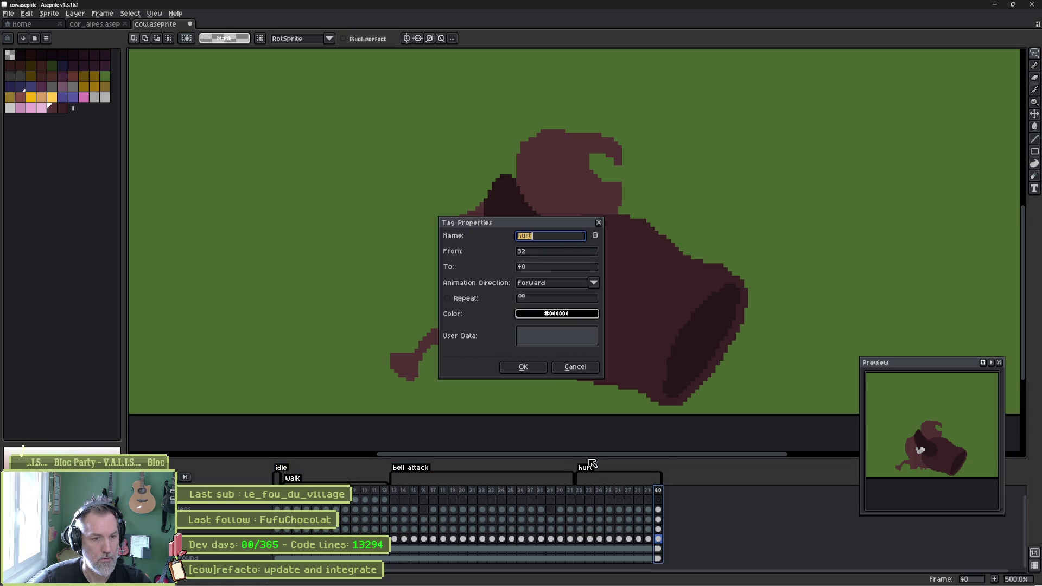
left_click(524, 367)
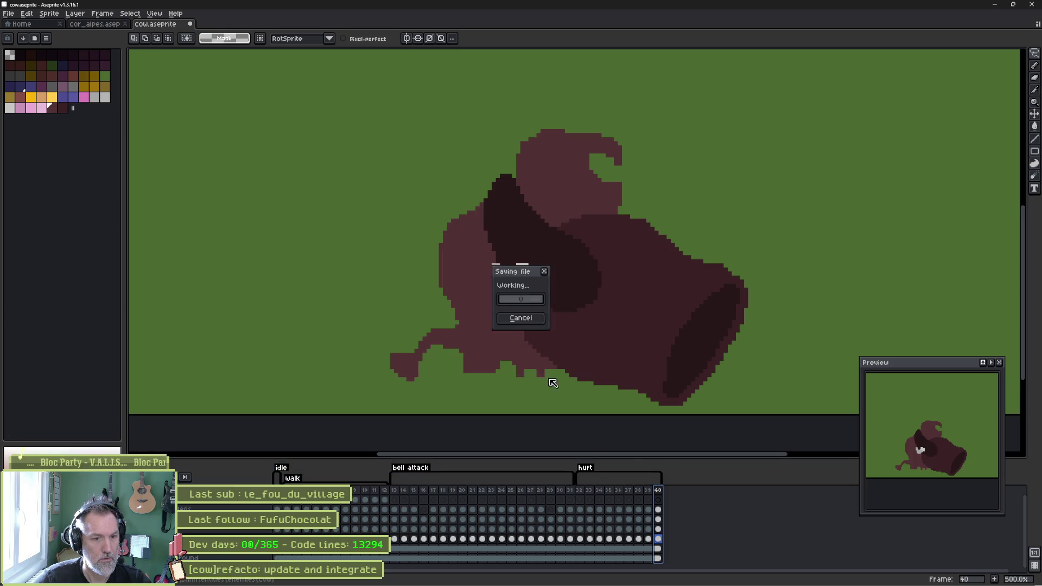
left_click(652, 582)
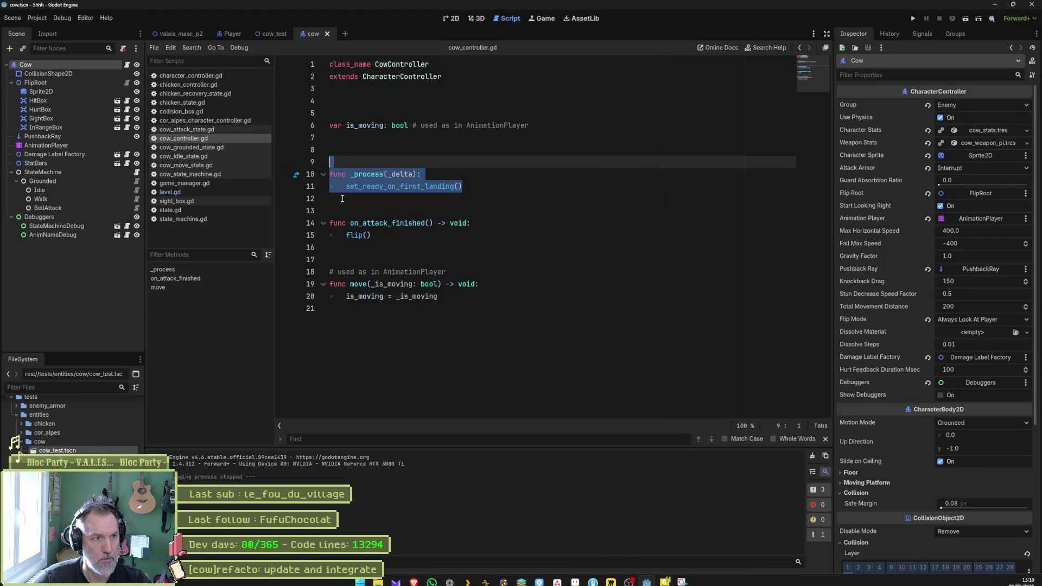
Step: Reimport the cow's Sprite2D from its Aseprite file
left_click(62, 91)
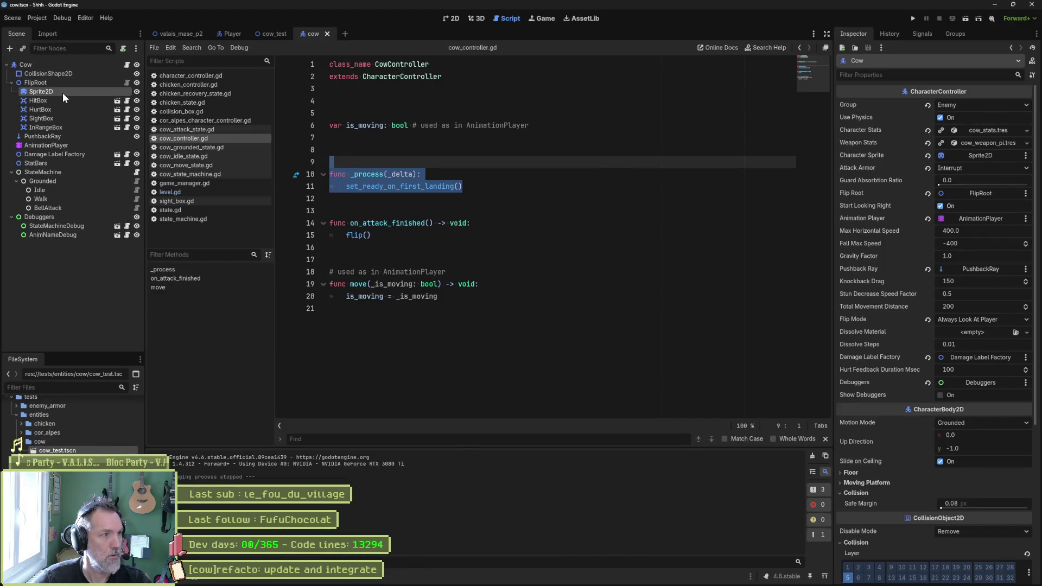
left_click(455, 19)
scroll(944, 461, "down", 4)
left_click(952, 574)
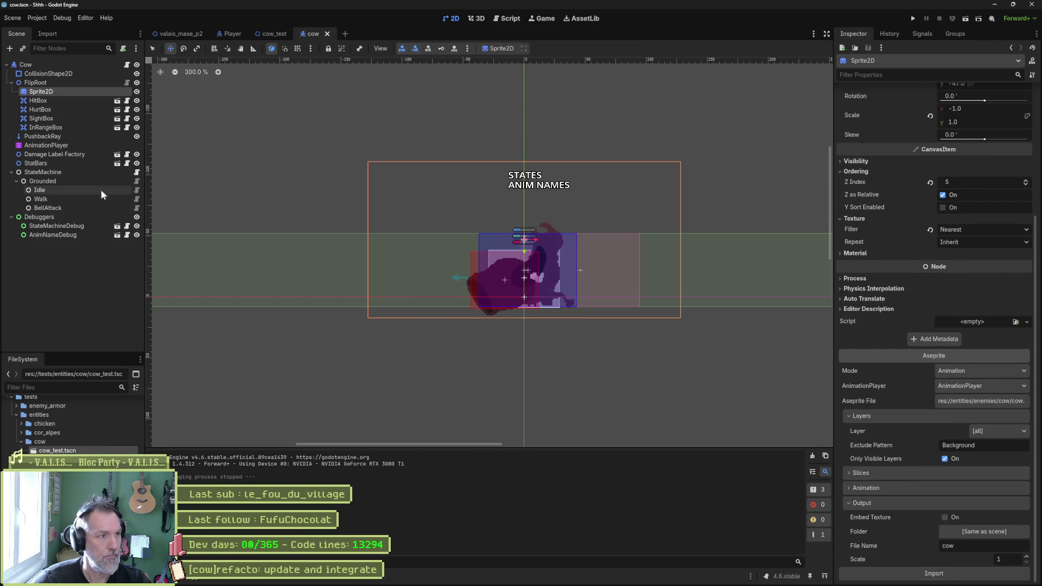
Step: Show the new hurt animation in the cow's AnimationPlayer and step through its frames
left_click(87, 145)
left_click(432, 408)
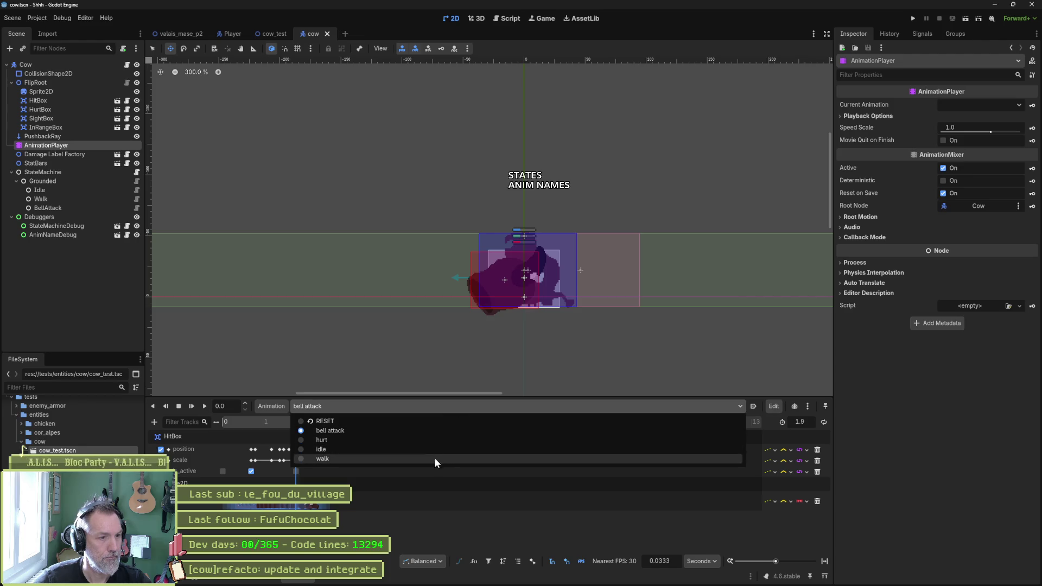
left_click(426, 439)
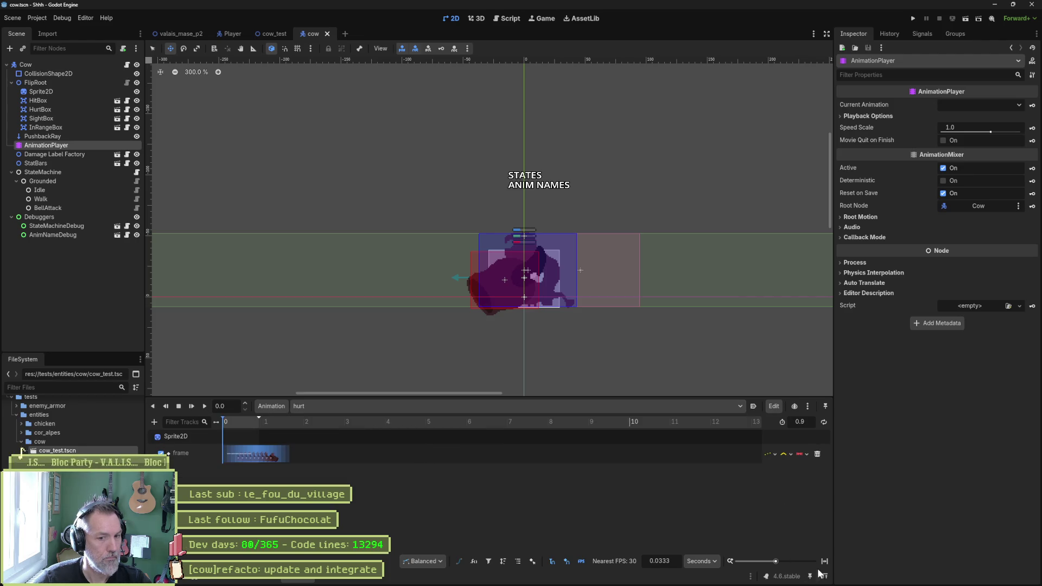
left_click(242, 422)
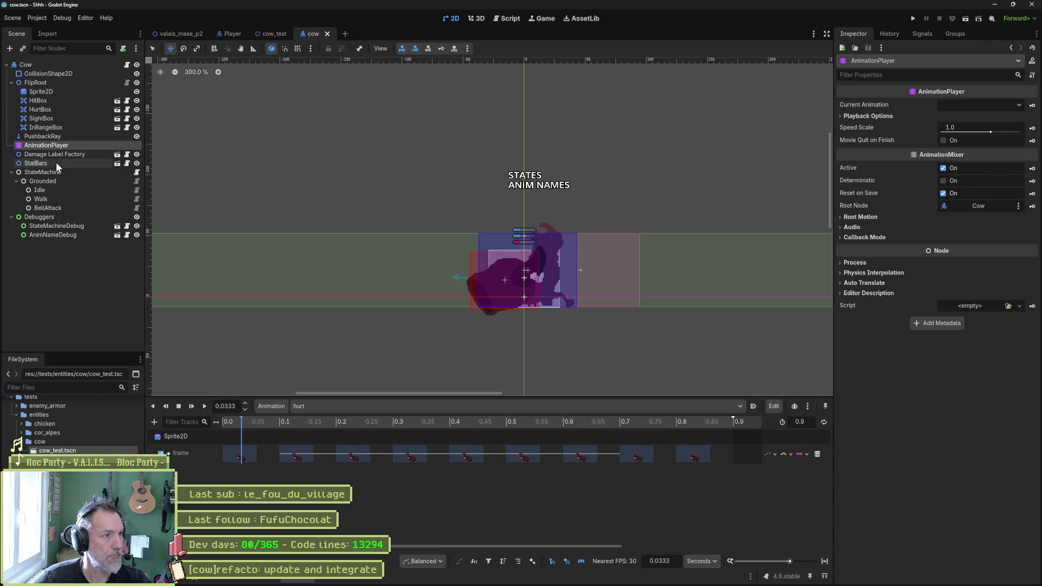
right_click(47, 190)
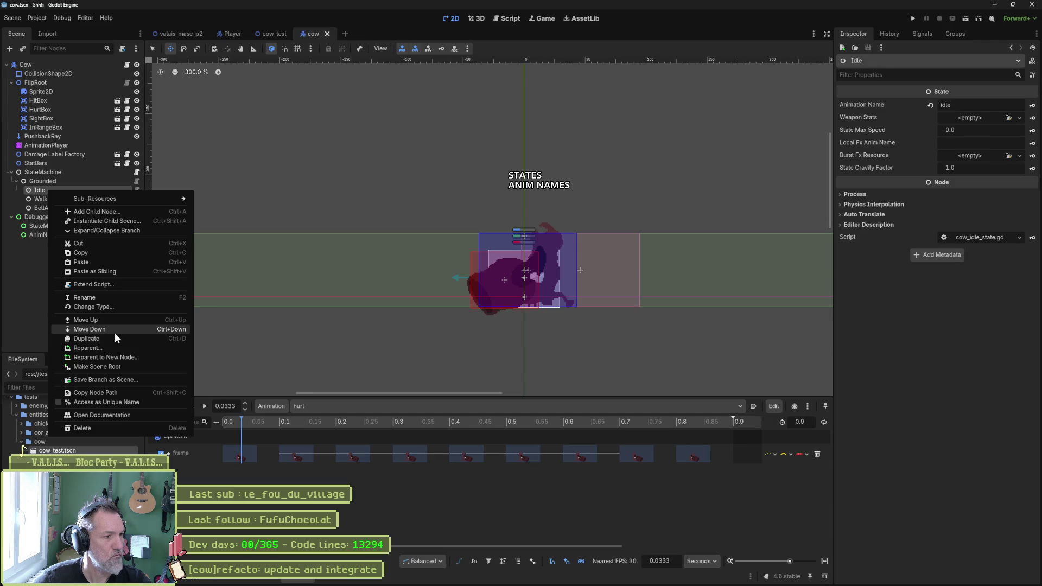
left_click(21, 246)
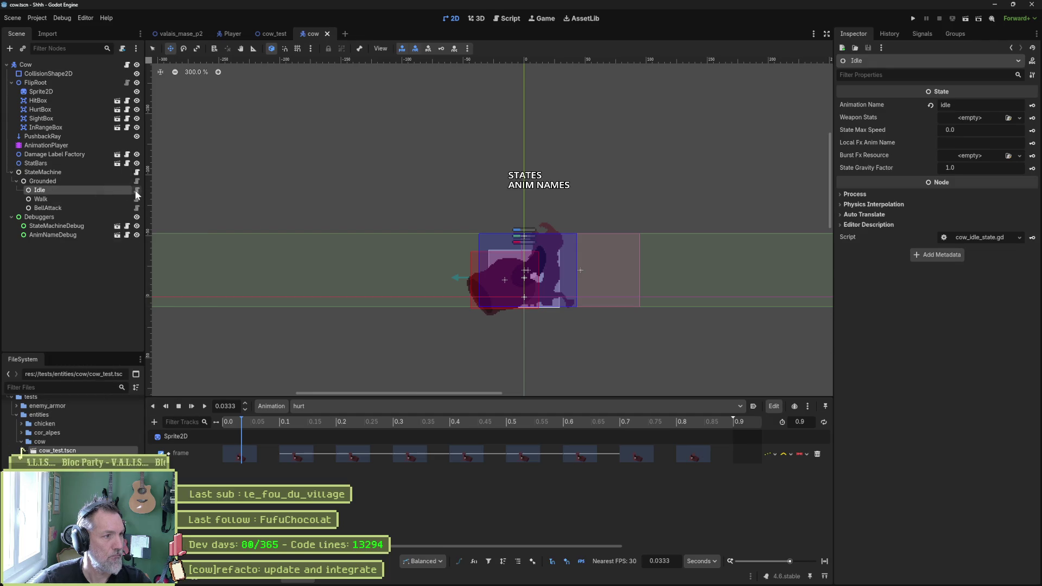
Step: Duplicate cow_idle_state.gd as cow_hurt_state.gd
left_click(137, 190)
right_click(179, 156)
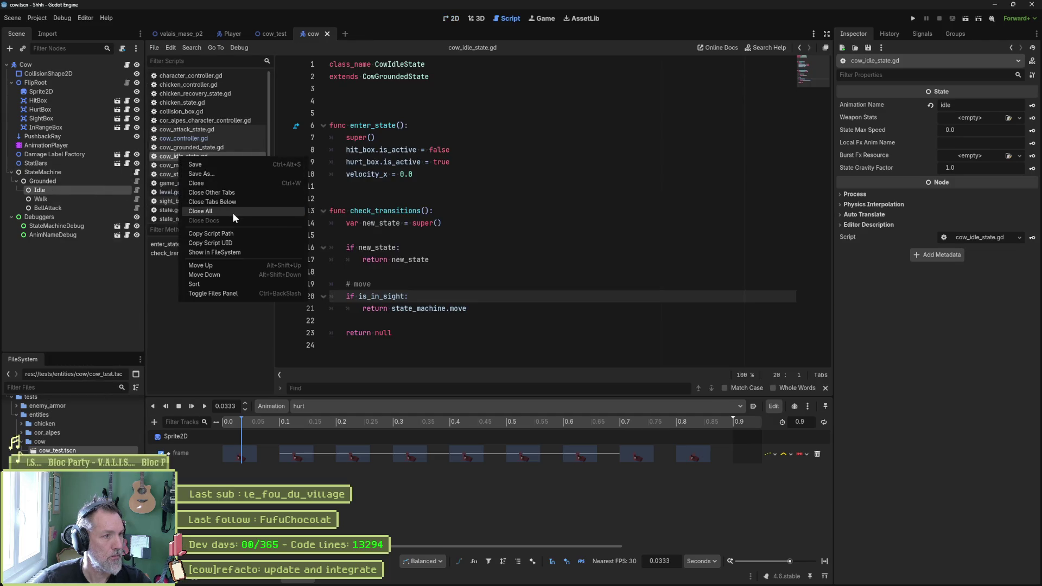
left_click(229, 252)
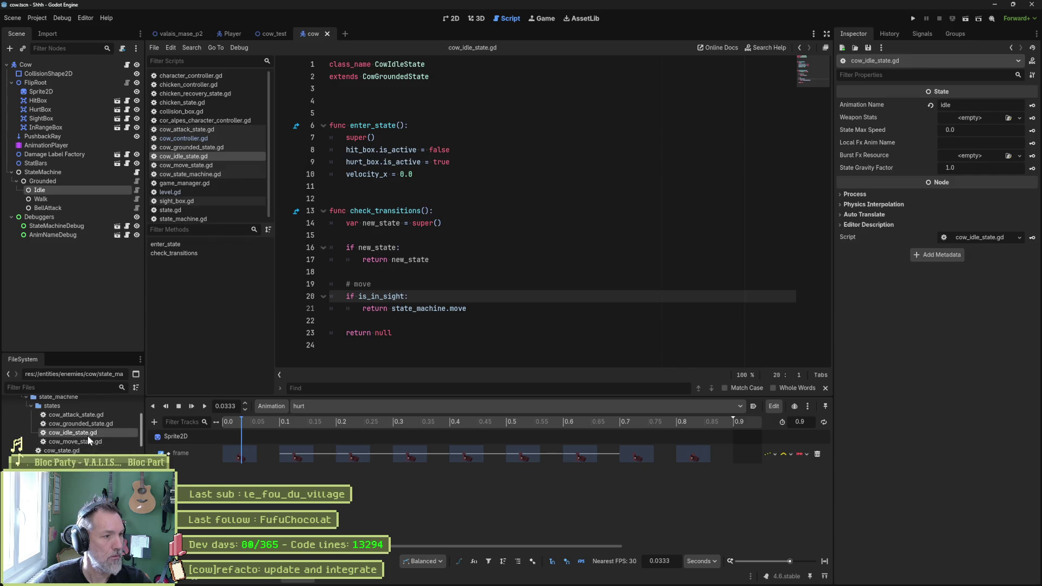
key("ctrl+d")
key("Home")
key("Right")
key("Right")
key("Right")
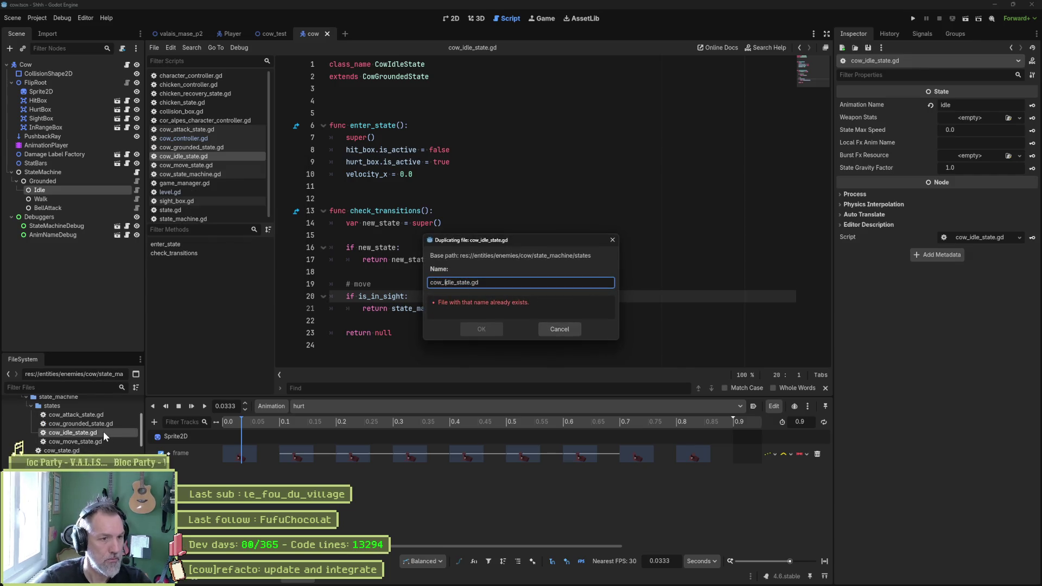
key("Delete")
key("Delete")
key("Delete")
type("hurt")
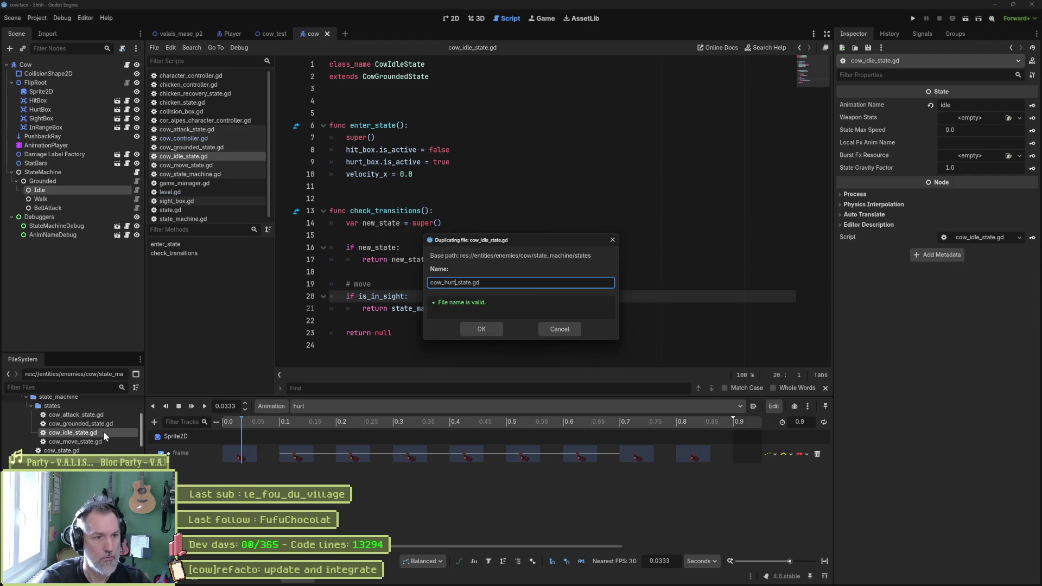
key("Return")
Step: Rename the class to CowHurtState and make it extend HurtState
double_click(103, 433)
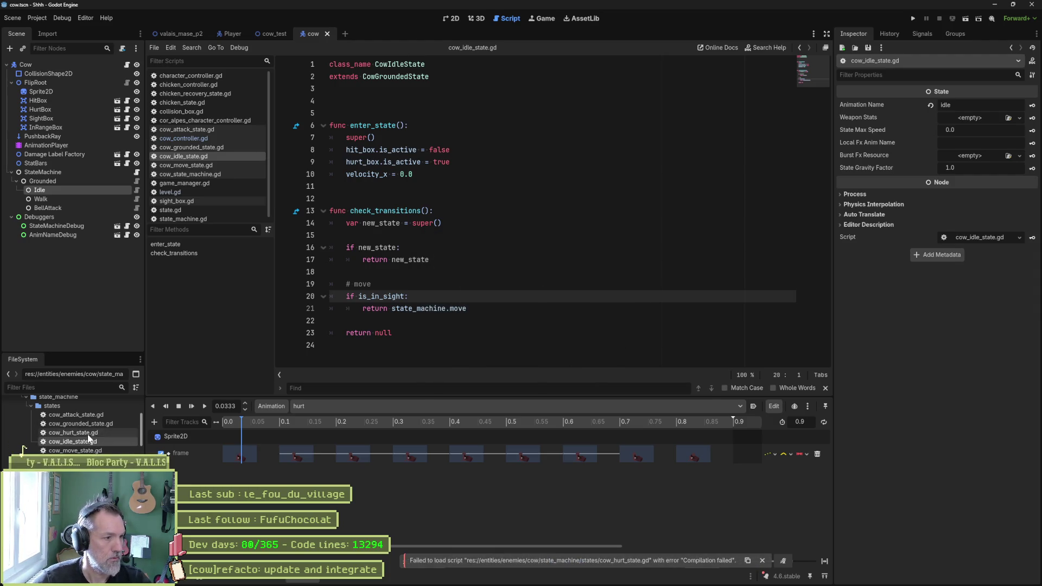
key("Right")
key("Right")
key("Right")
key("shift+Right")
key("shift+Right")
key("shift+Right")
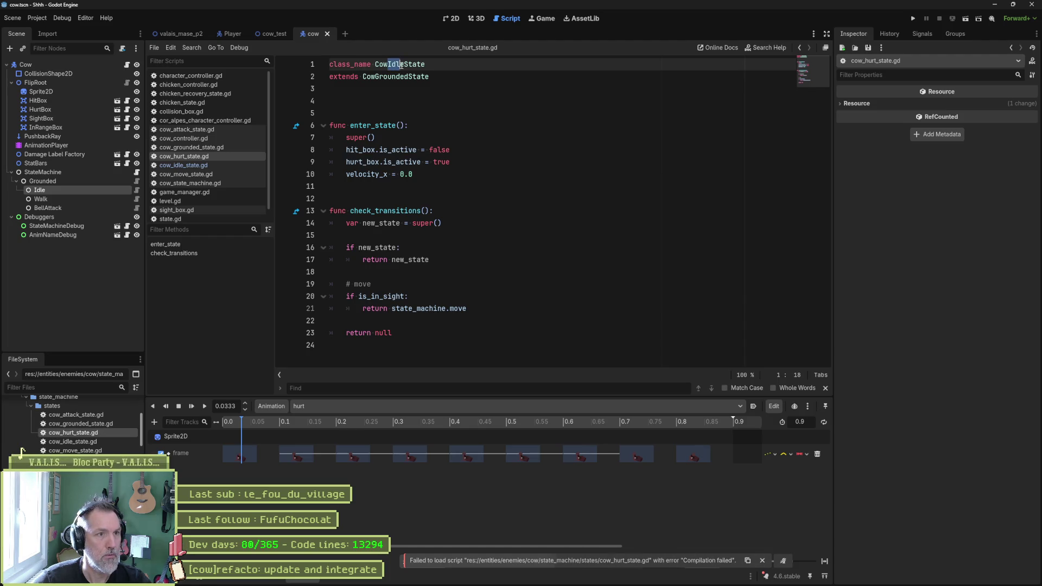
type("Hurt")
key("Down")
key("ctrl+Left")
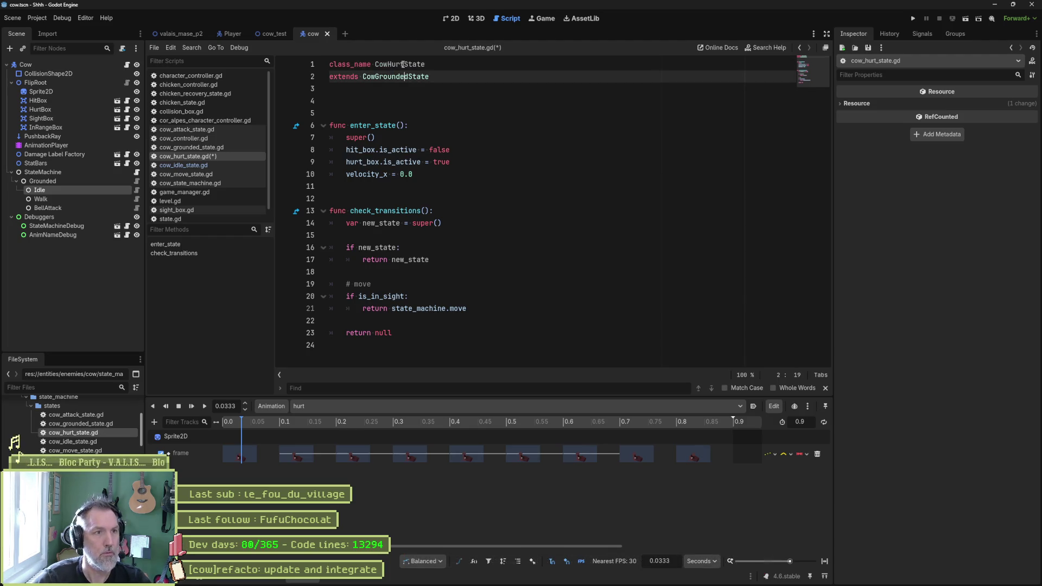
key("shift+End")
type("H")
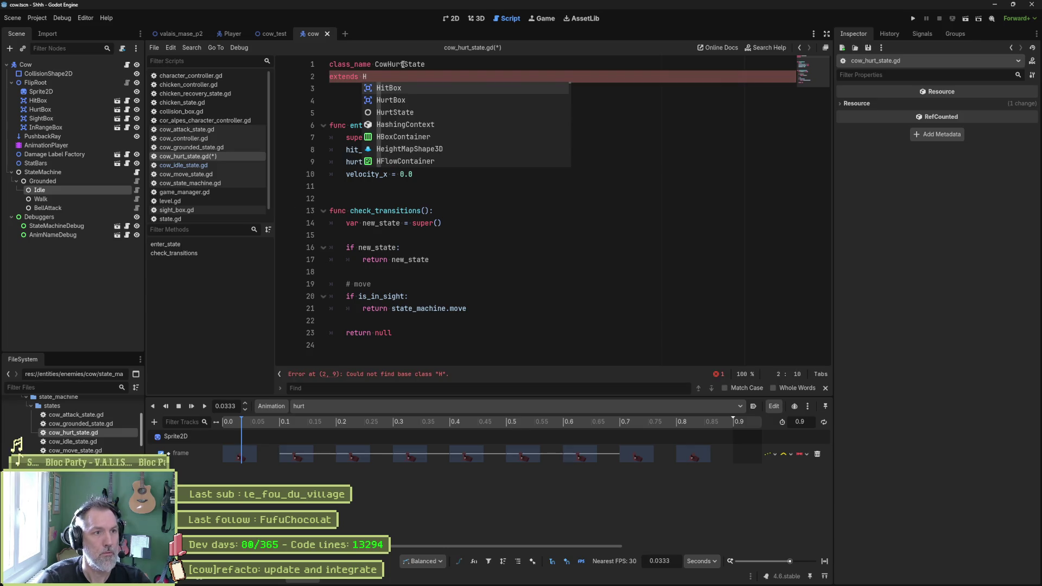
type("u")
key("Down")
key("Return")
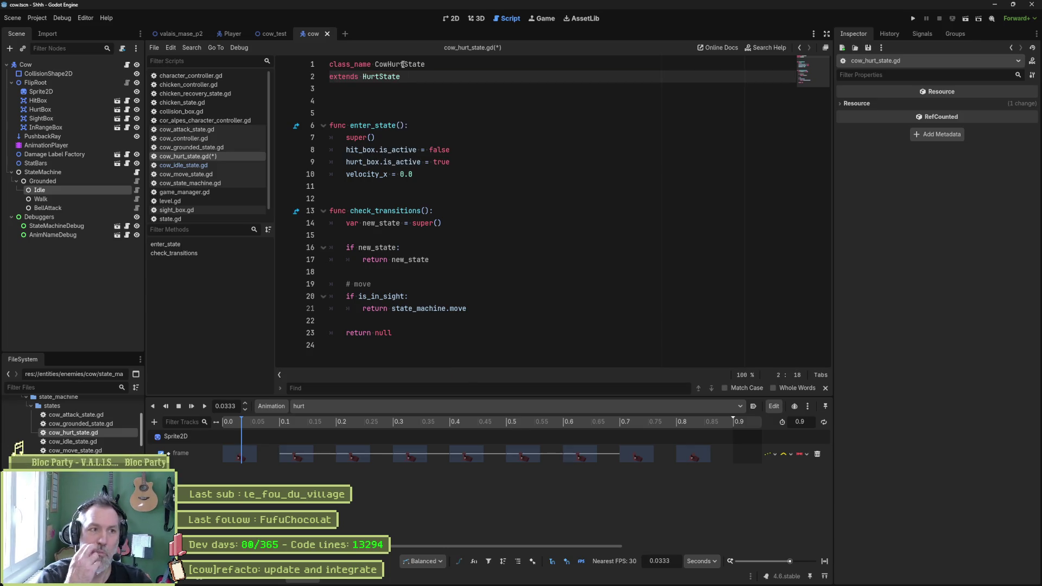
Step: Delete the leftover idle-state code below extends and save the script
left_click_drag(405, 333, 401, 77)
key("Delete")
key("ctrl+s")
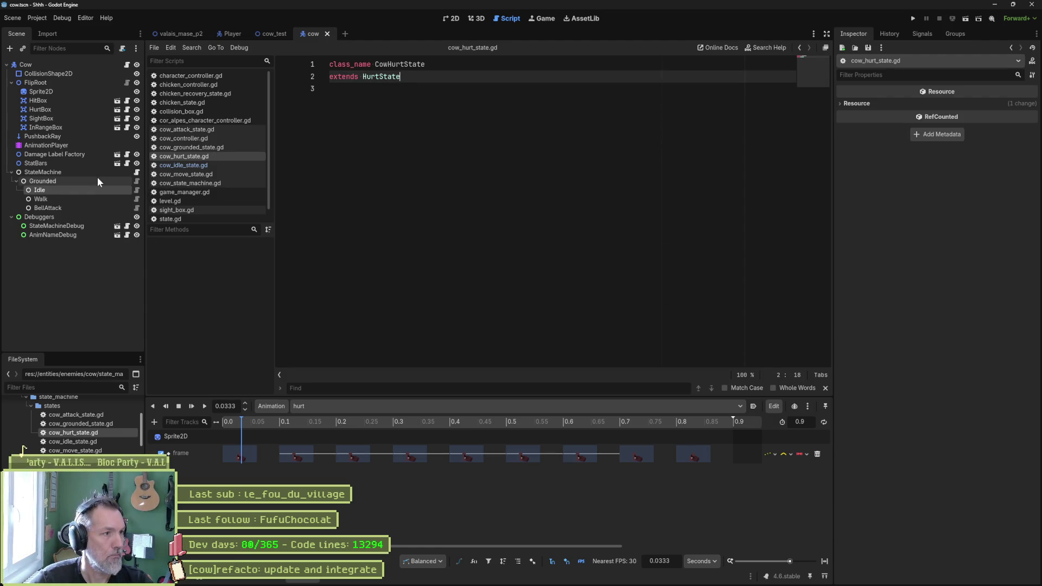
left_click(97, 179)
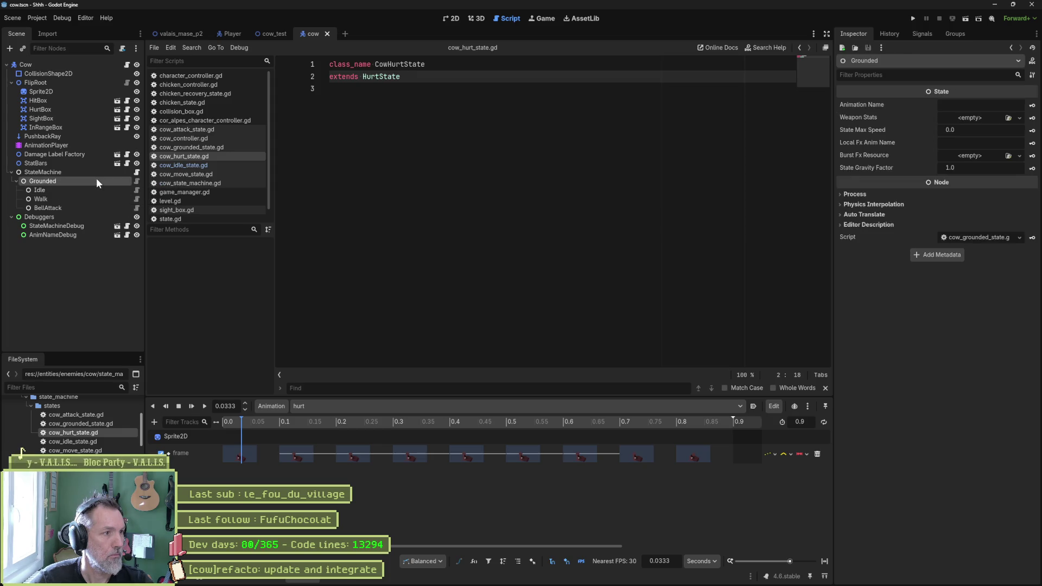
Step: Add a CowHurtState child node under Grounded and rename it Hurt
key("ctrl+a")
type("hur")
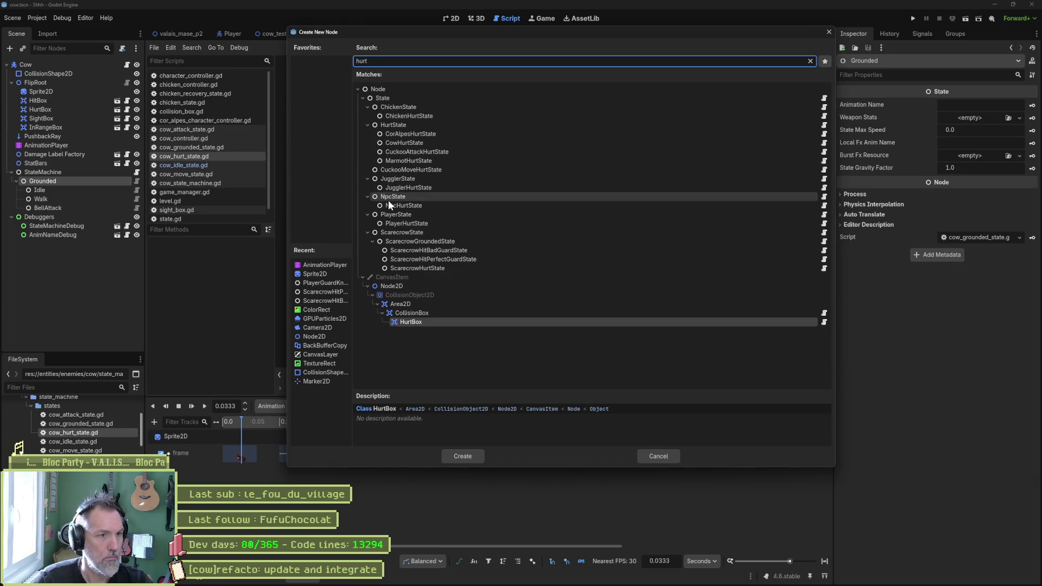
double_click(409, 143)
double_click(108, 217)
key("Home")
key("Delete")
key("Delete")
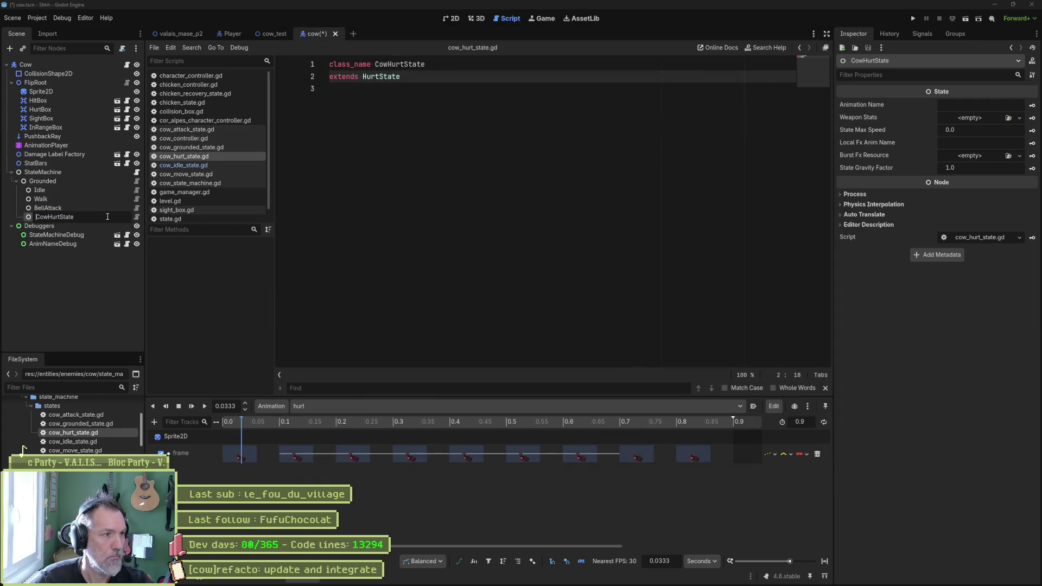
key("Delete")
key("End")
key("BackSpace")
key("BackSpace")
key("BackSpace")
key("Return")
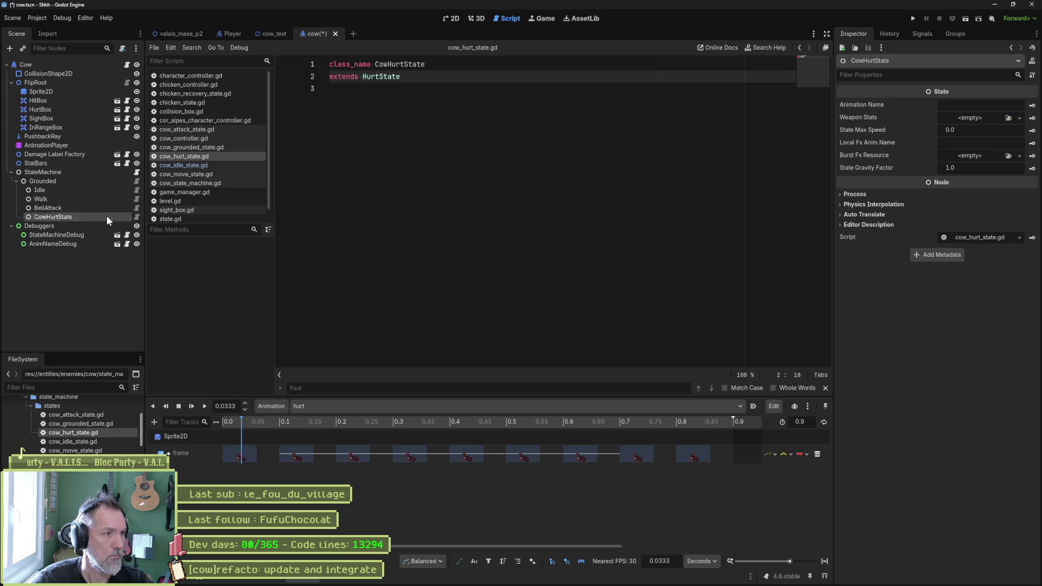
Step: Add an onready reference to Hurt on line 8 of cow_state_machine.gd and save
left_click(136, 172)
left_click_drag(44, 215, 402, 174)
key("ctrl+s")
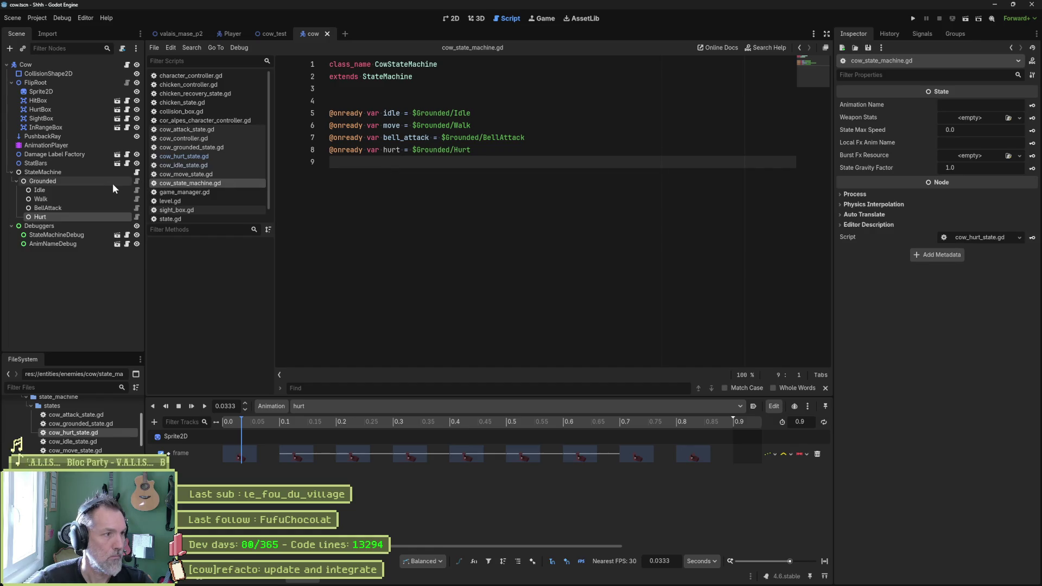
Step: Assign Hurt as the StateMachine's hurt state, save the cow scene, and run cow_test
left_click(105, 171)
left_click_drag(57, 216, 968, 143)
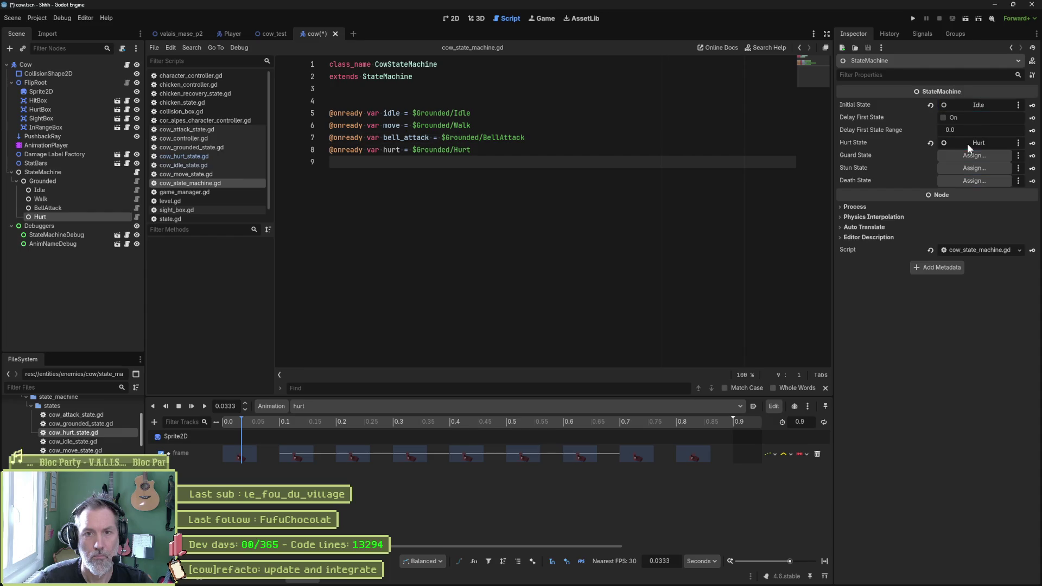
key("ctrl+s")
left_click(287, 36)
key("F6")
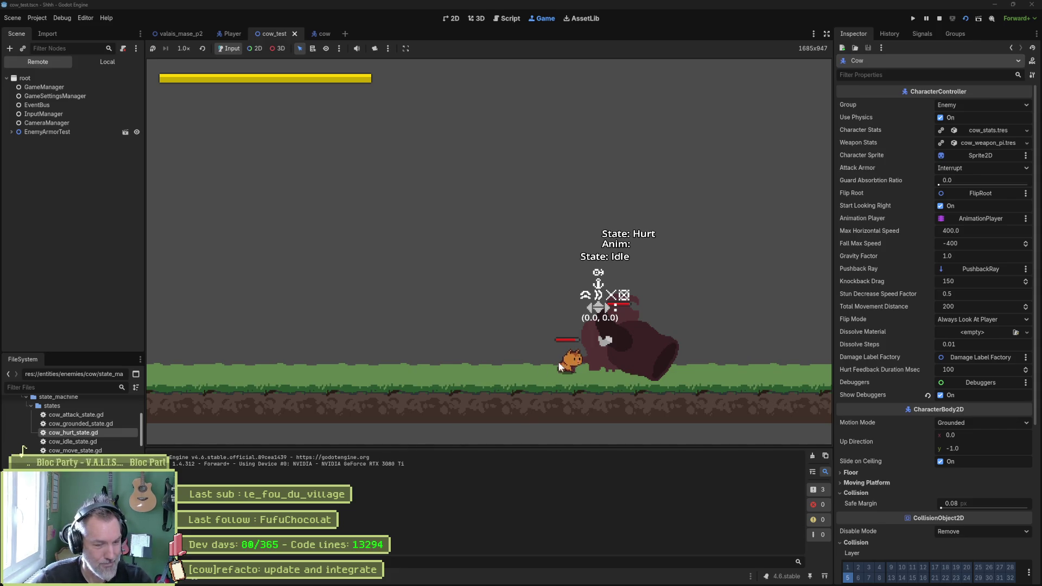
Step: Set the Animation Name of the cow's Hurt state to hurt
key("F8")
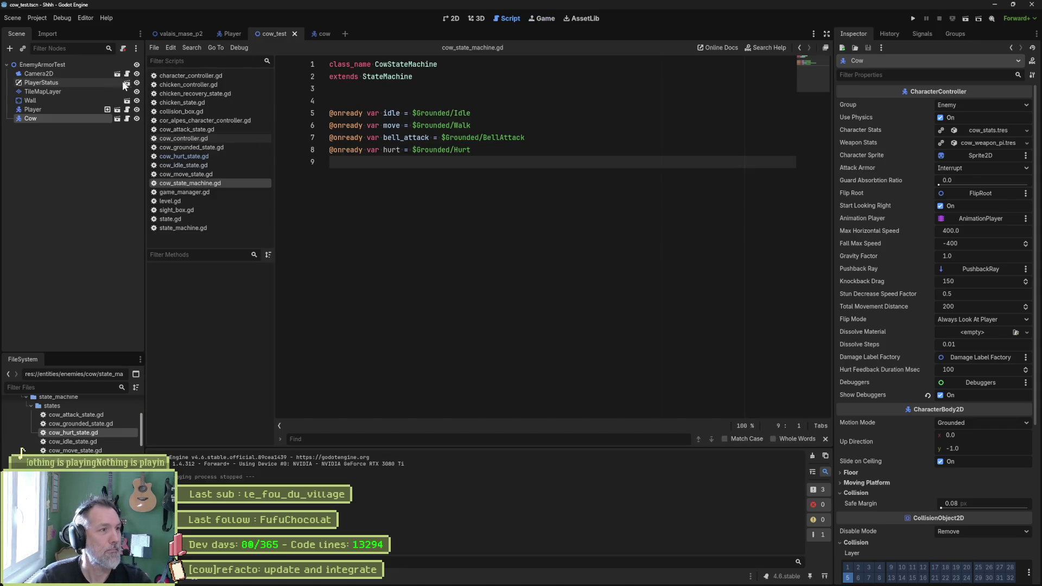
left_click(320, 31)
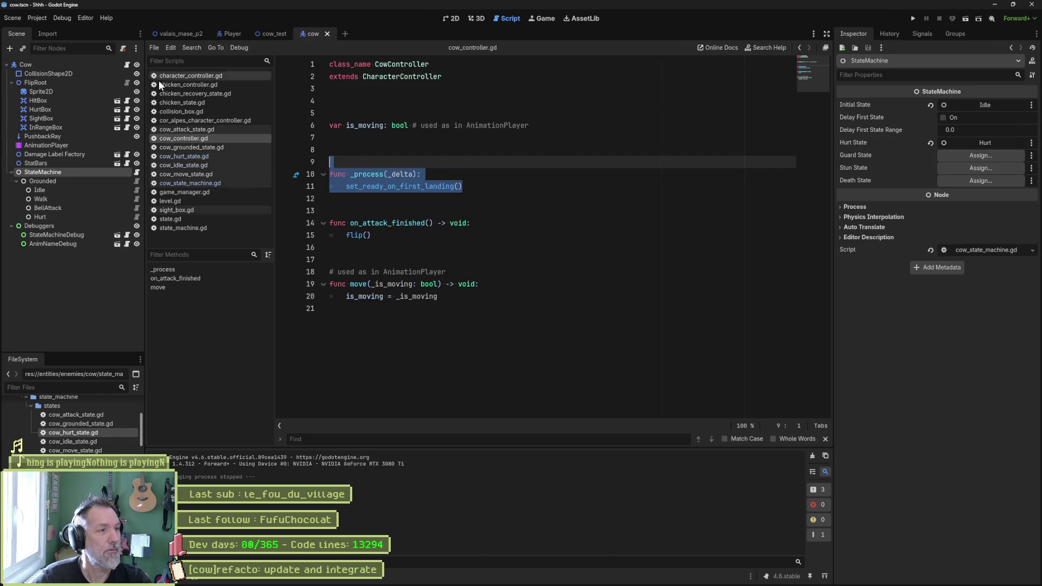
left_click(85, 217)
left_click(972, 105)
type("hurt")
key("Return")
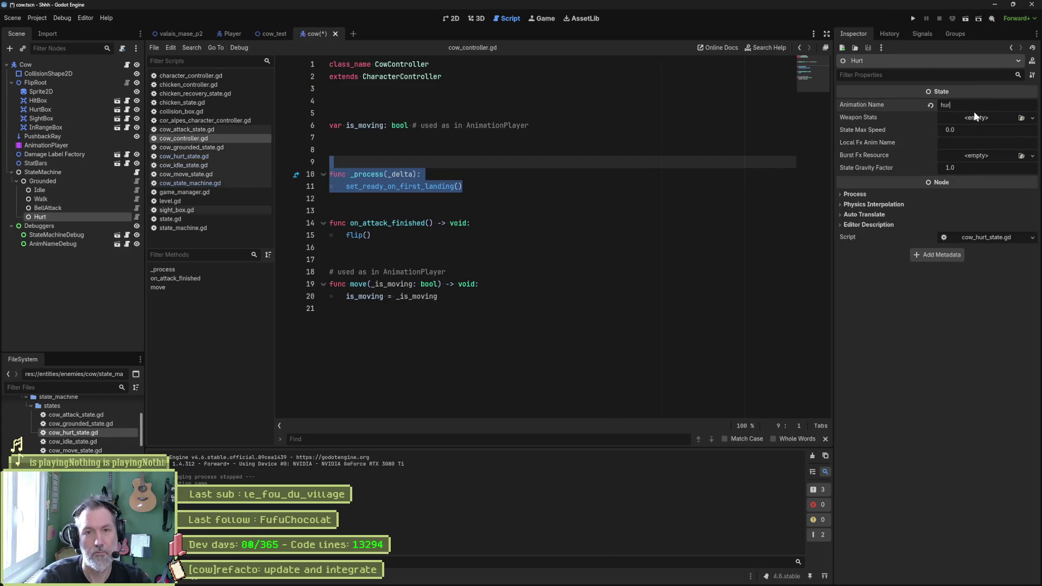
Step: Run cow_test, have the cat hit the cow, and confirm it shows 'Anim: hurt'
left_click(278, 34)
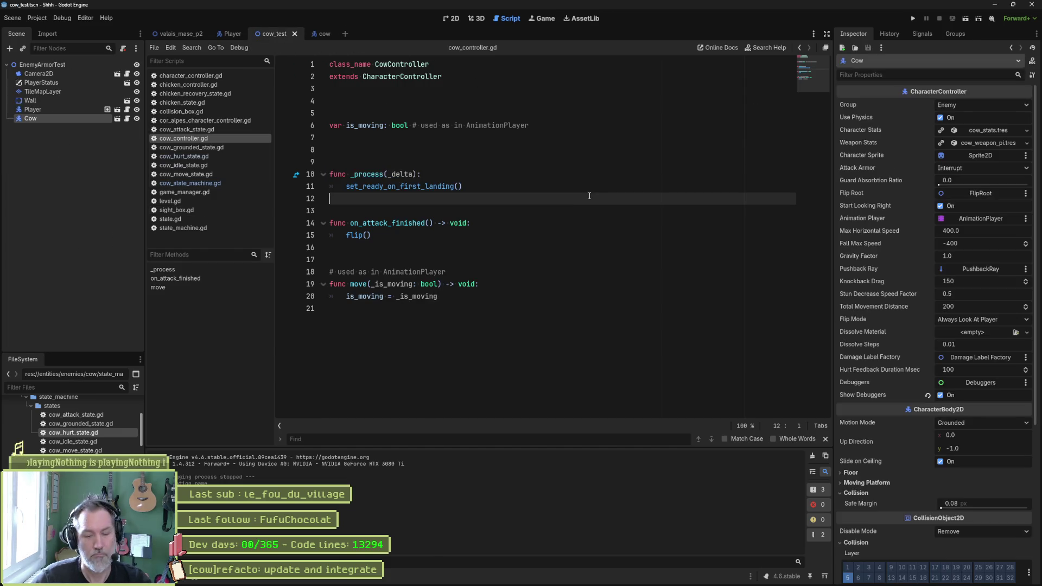
key("F6")
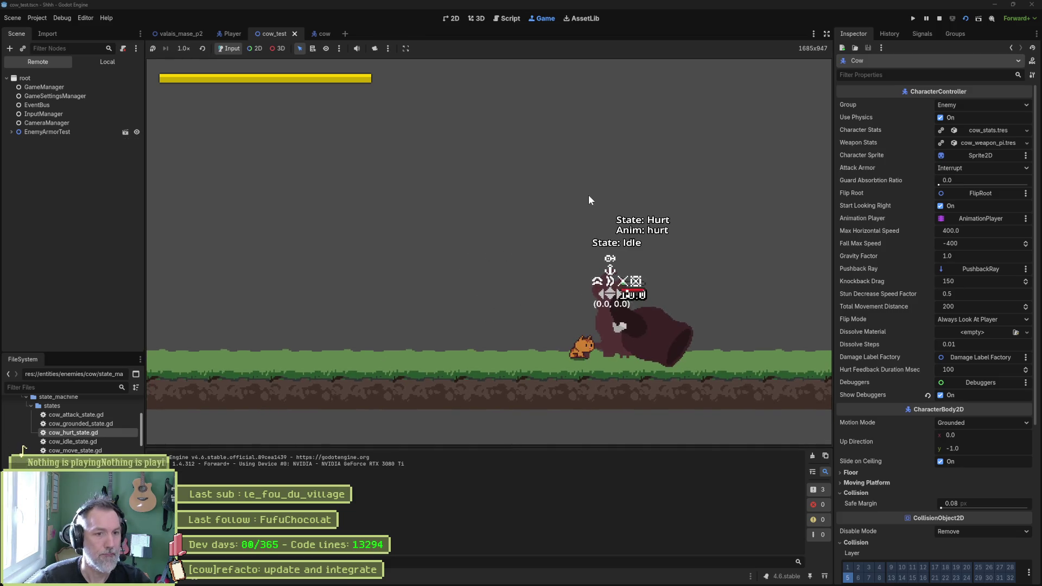
key("j")
key("j")
key("j")
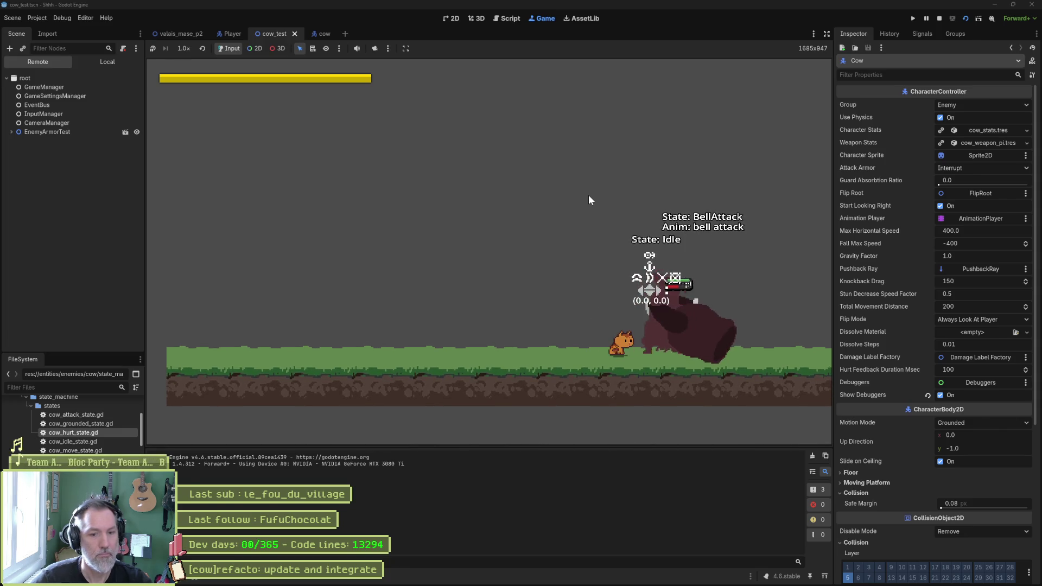
key("F8")
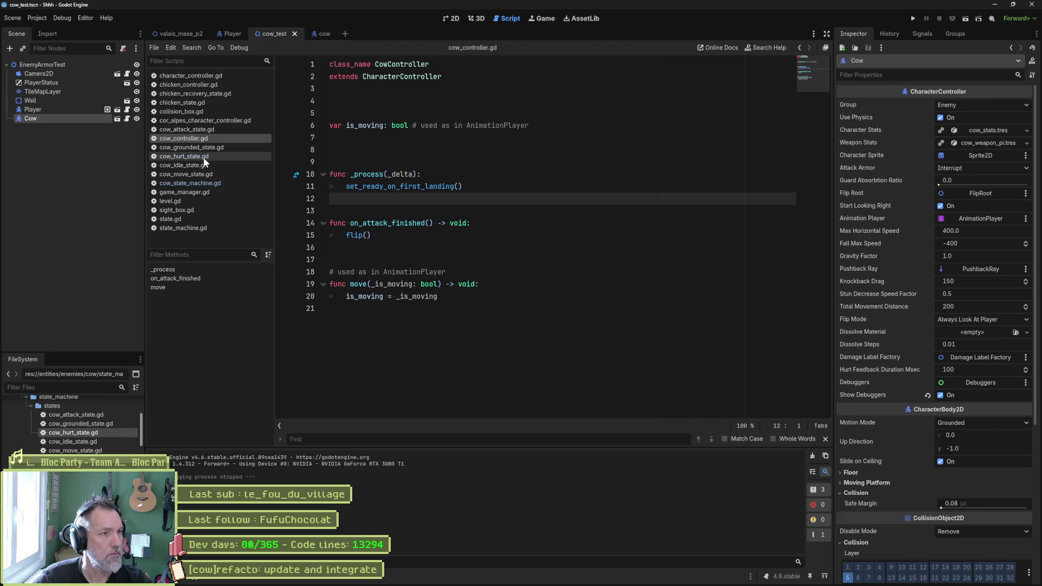
Step: Inspect the cow hurt state script and its HurtState base, highlighting the hurt-box disabling line
left_click(183, 156)
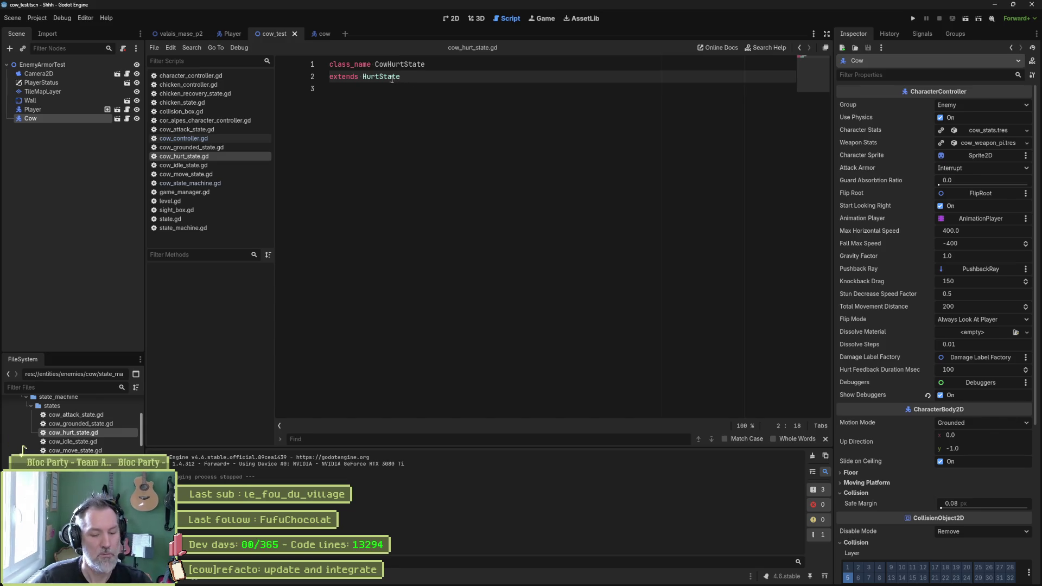
left_click(374, 77, "ctrl")
scroll(447, 179, "up", 4)
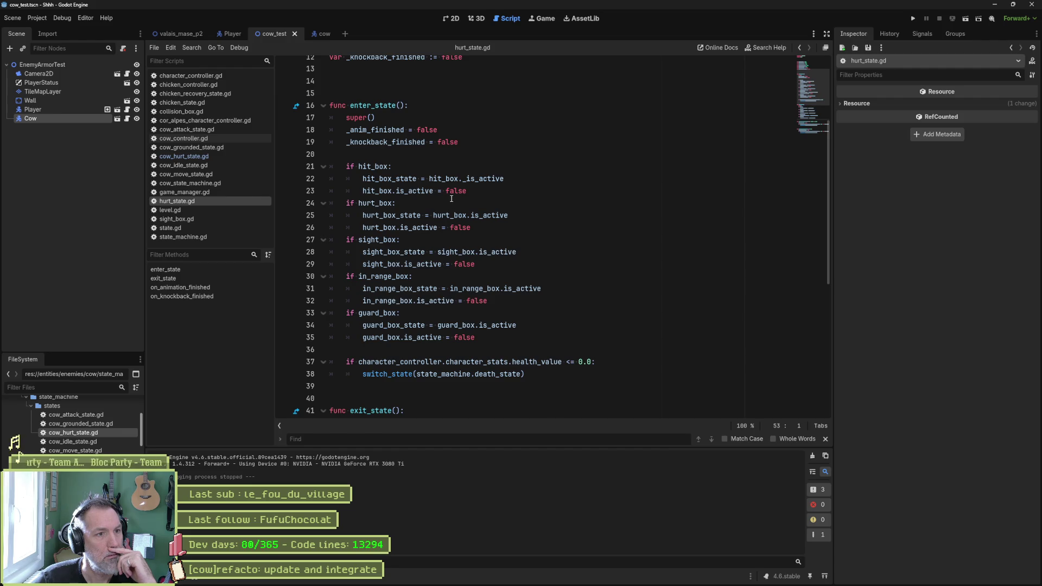
left_click_drag(362, 227, 486, 228)
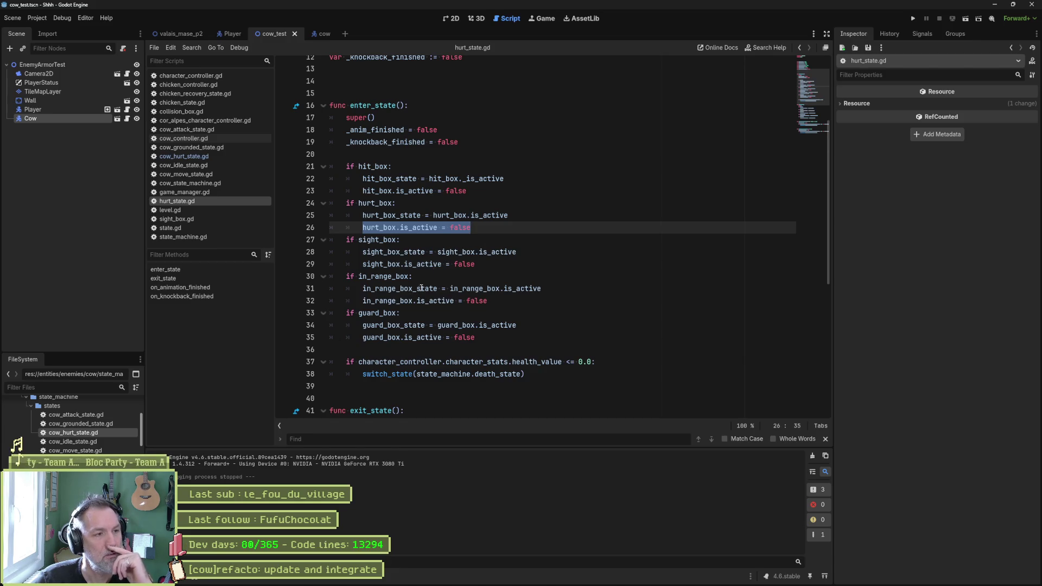
Step: Delete frames 34–36 from the cow's hurt animation in Aseprite, then return to Godot
left_click(576, 581)
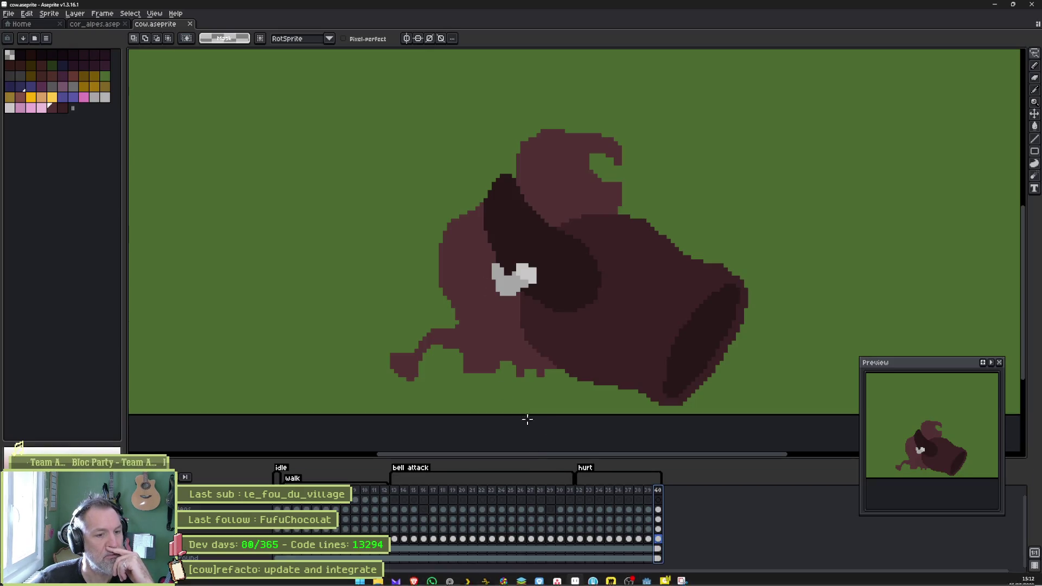
left_click_drag(600, 491, 625, 493)
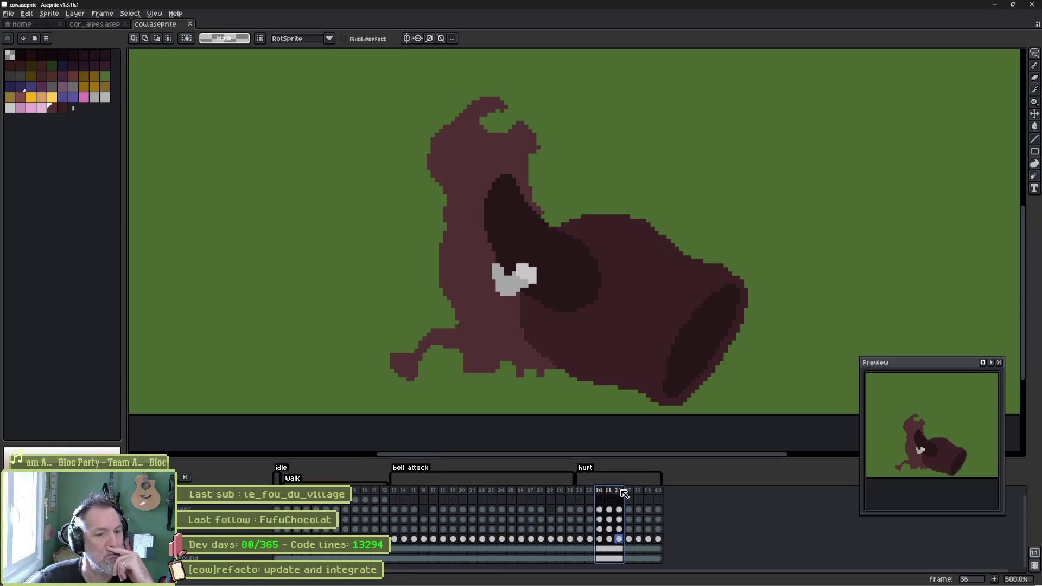
key("alt+c")
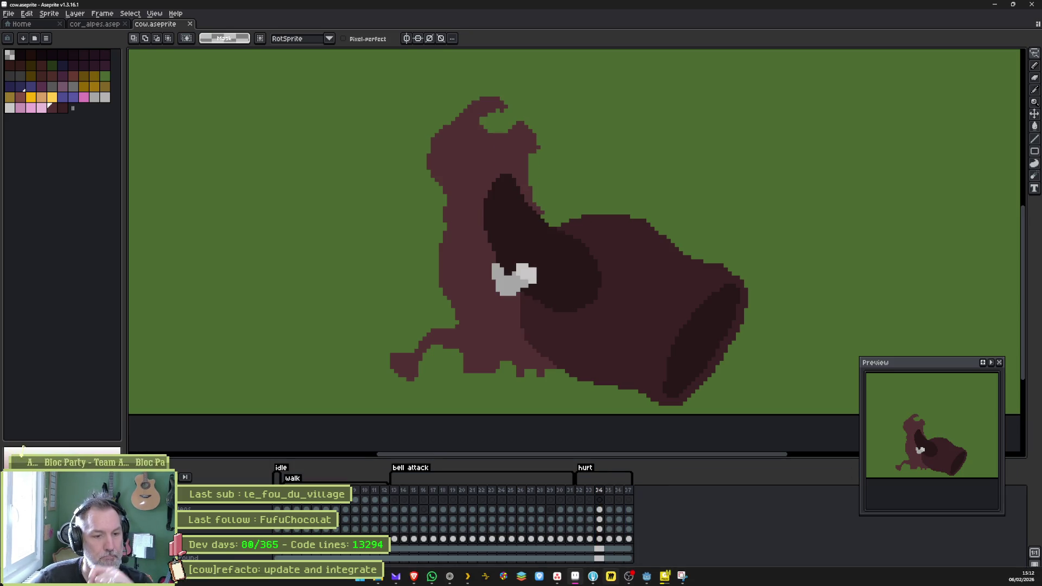
left_click(647, 576)
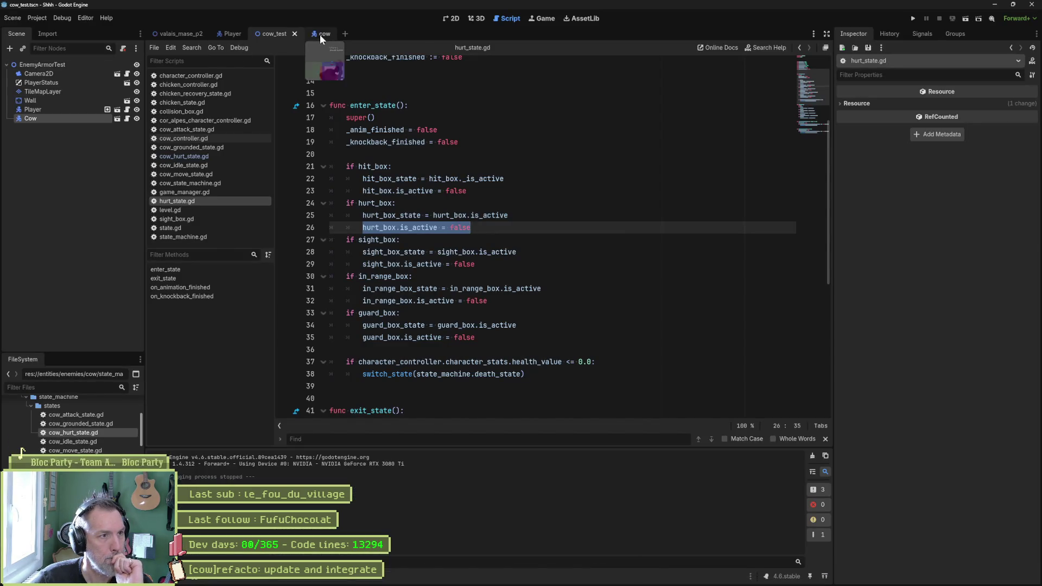
Step: Reimport the Aseprite file on the cow scene's Sprite2D node
left_click(320, 34)
left_click(66, 93)
scroll(906, 458, "down", 10)
left_click(944, 574)
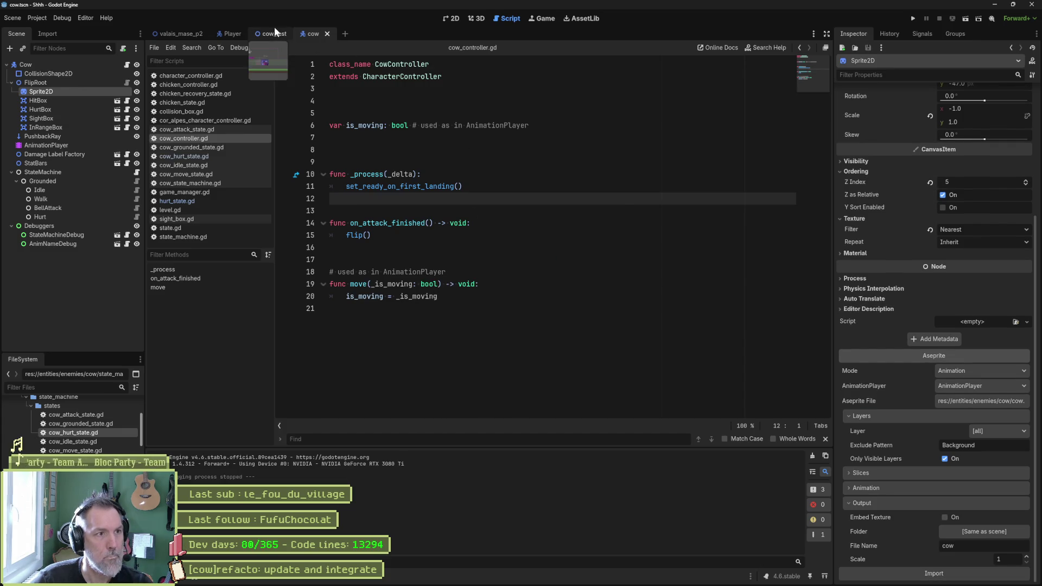
Step: Run the cow_test scene twice to check the shortened hurt animation
left_click(269, 33)
key("F6")
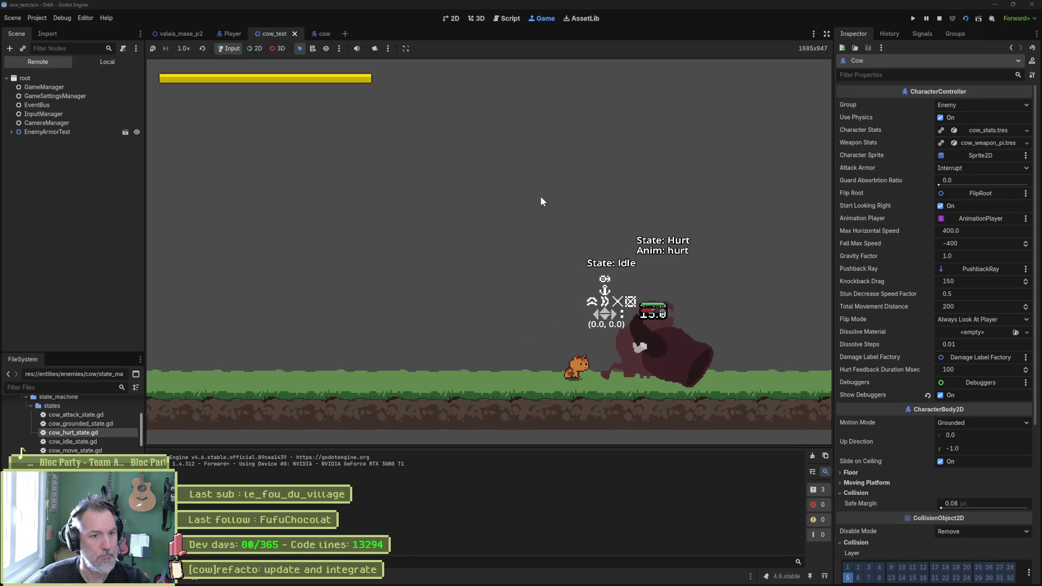
key("F8")
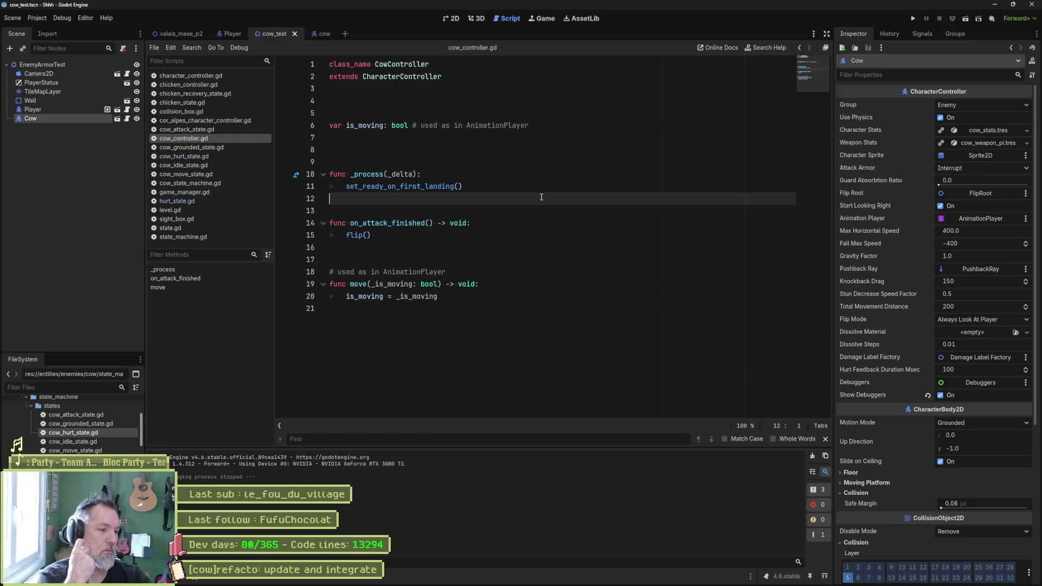
key("F6")
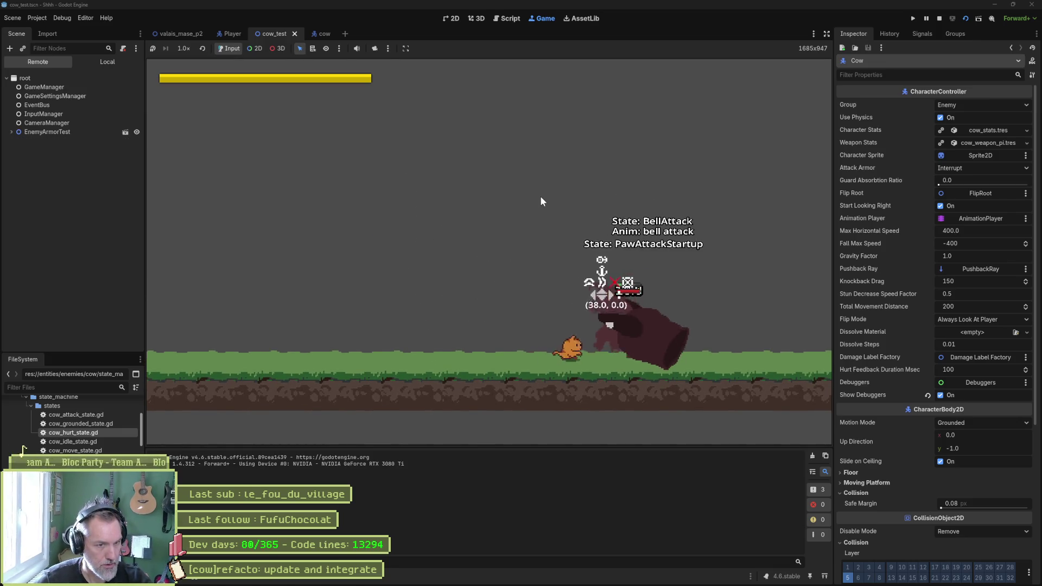
key("F8")
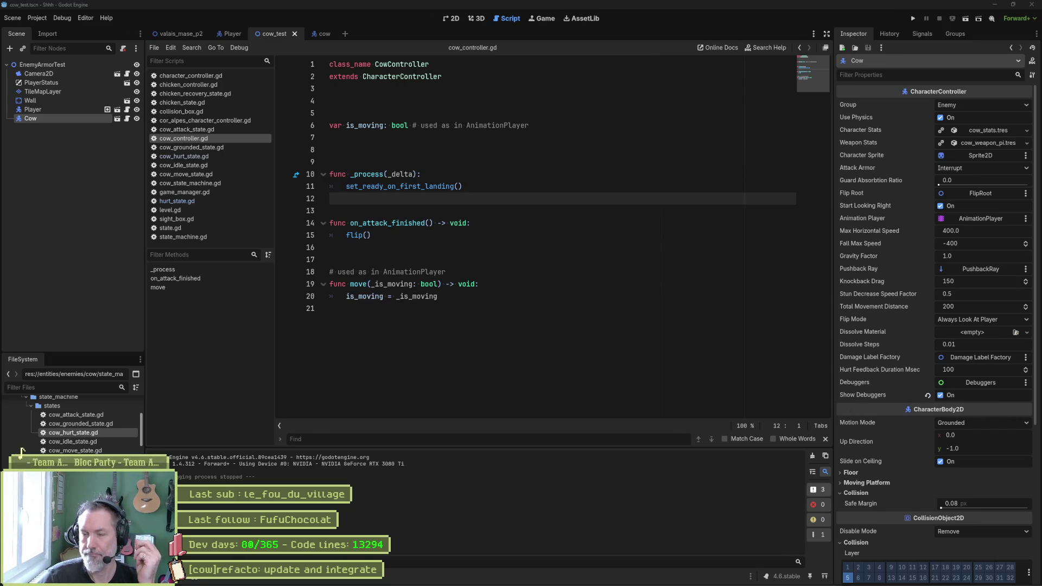
mouse_move(779, 583)
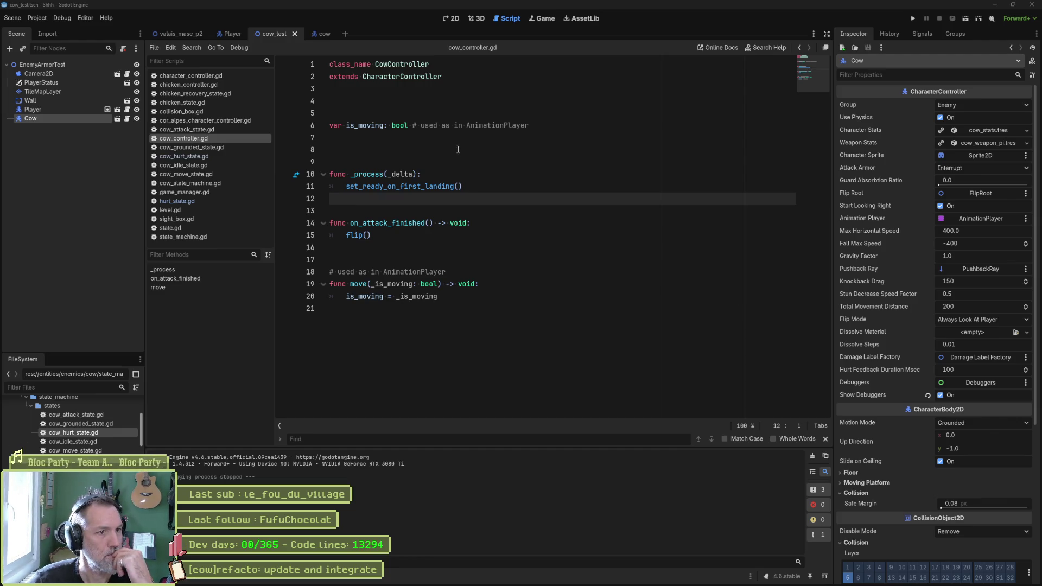
Step: Change 'as in' to 'by the' in the line 6 and 18 comments of cow_controller.gd and save
left_click(445, 126)
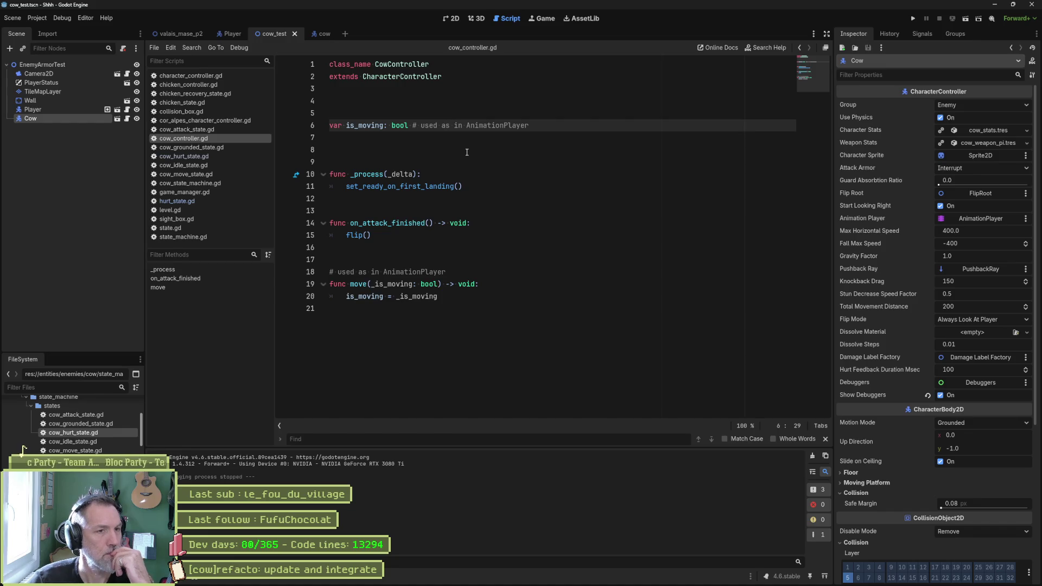
key("BackSpace")
key("Delete")
key("Delete")
key("Delete")
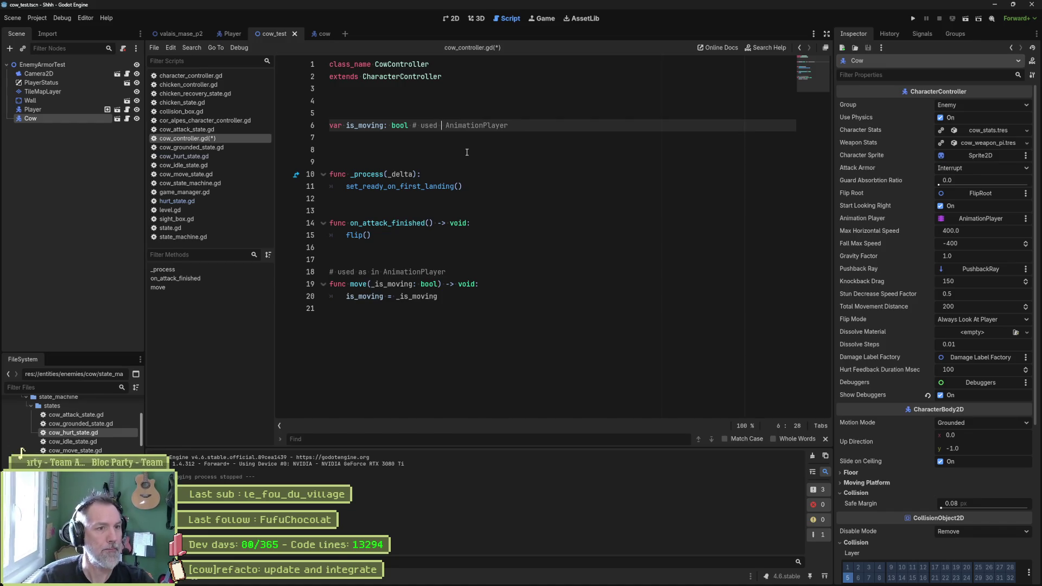
type("by the")
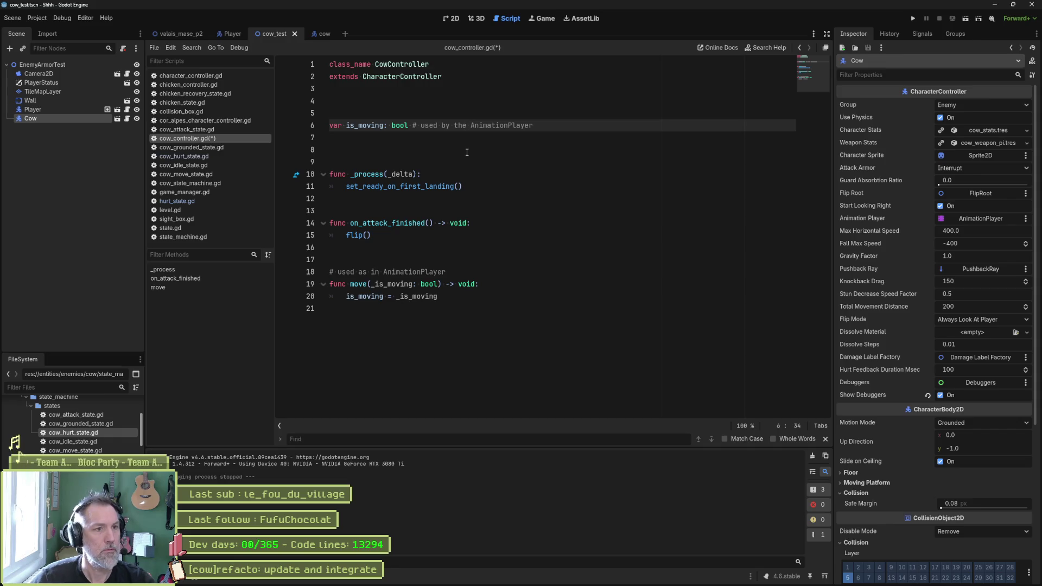
key("ctrl+shift+Left")
key("ctrl+shift+Left")
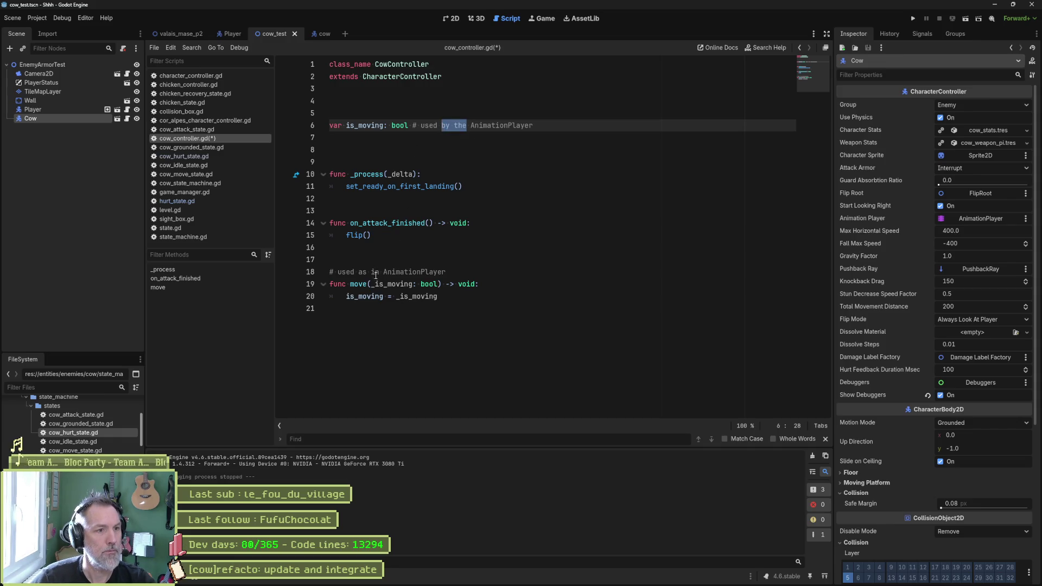
key("ctrl+c")
double_click(360, 273)
key("ctrl+shift+Right")
key("ctrl+v")
key("ctrl+s")
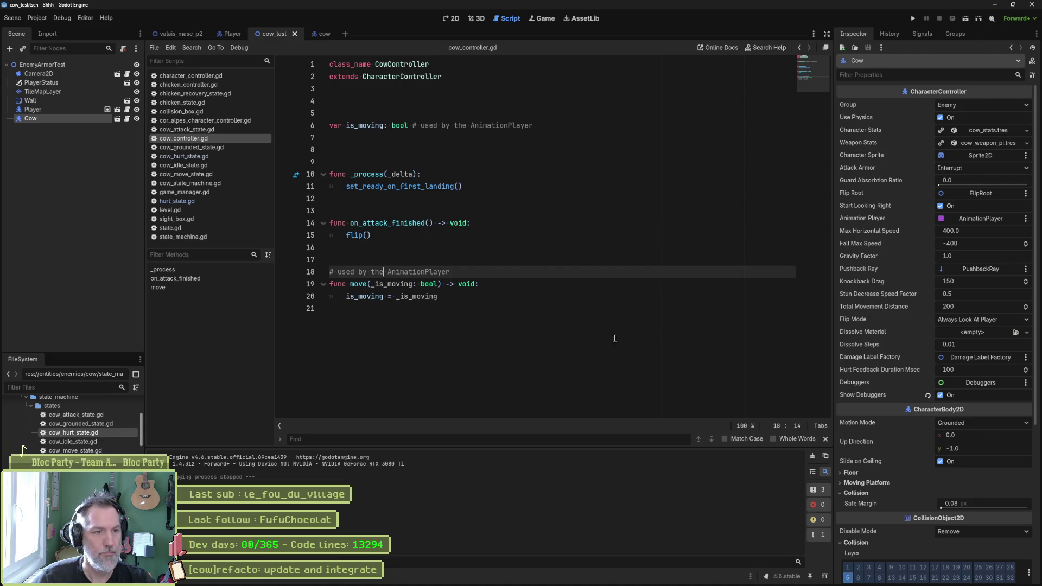
Step: Switch to Fork, then to Asana, and start editing the open refacto task's title
mouse_move(592, 580)
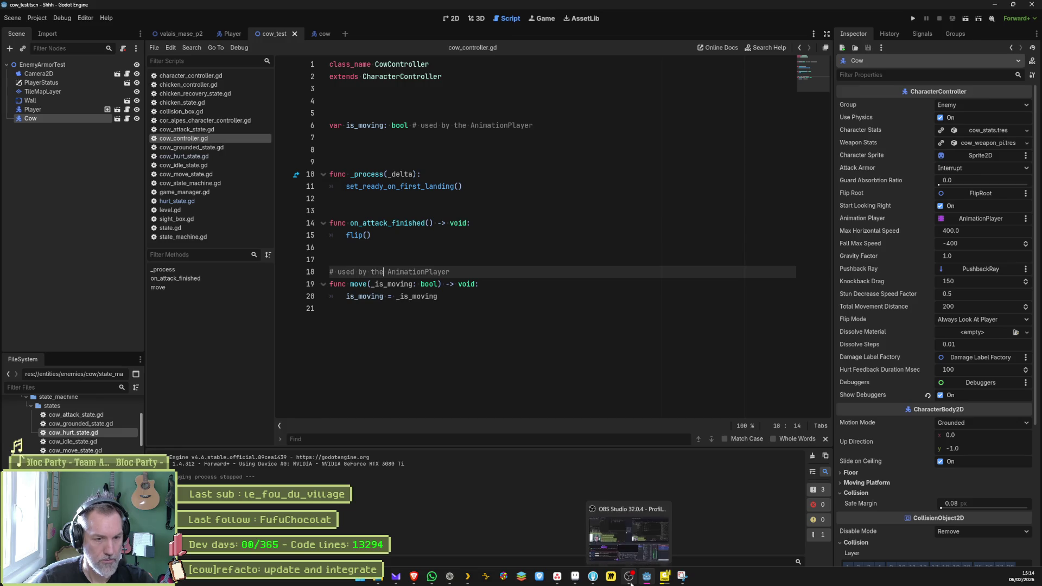
left_click(593, 581)
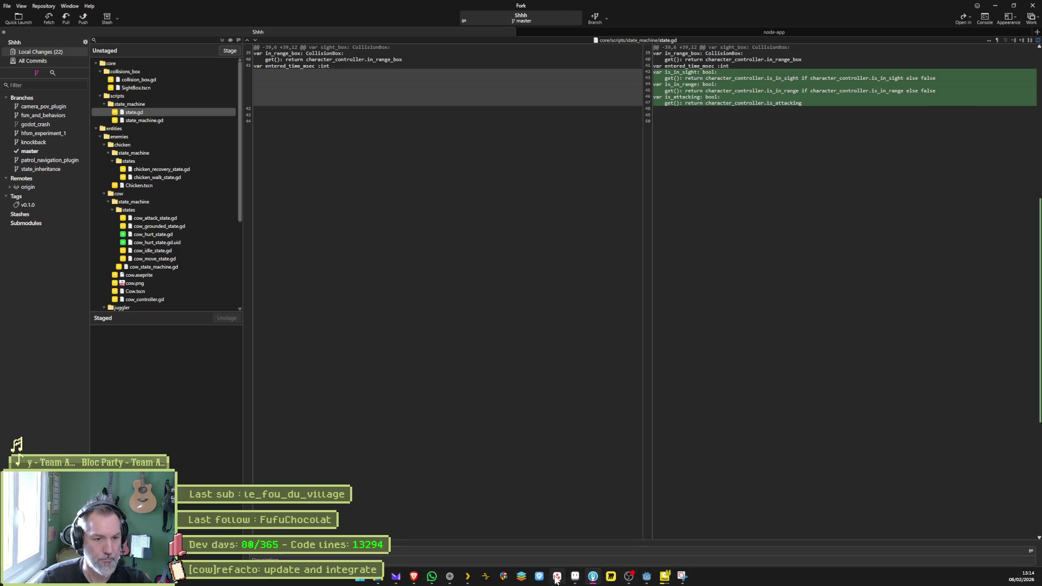
left_click(556, 581)
left_click(842, 76)
Step: Add an In progress task named '[cow controller]add: hurt'
key("ctrl+a")
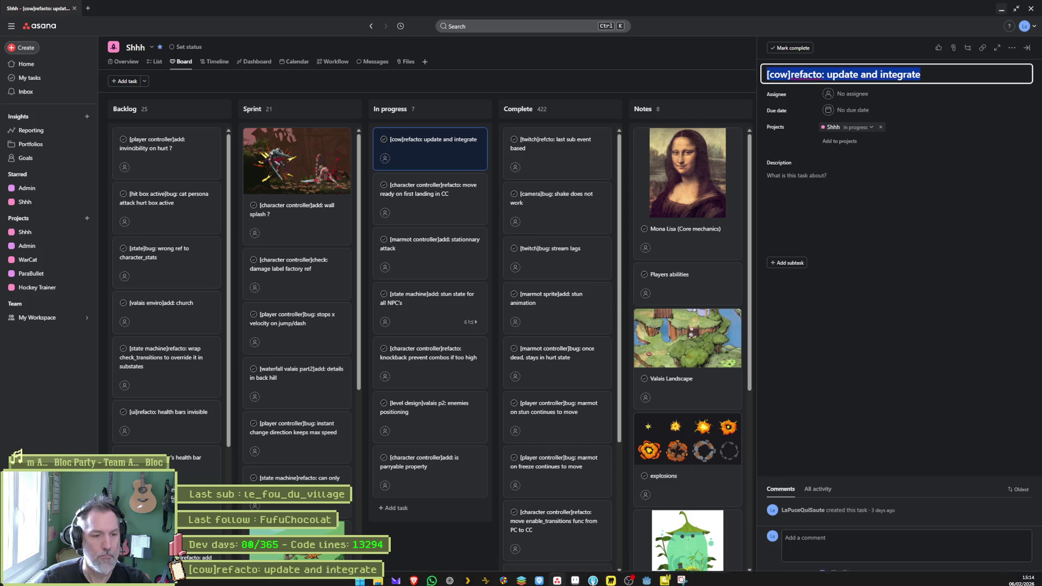
mouse_move(565, 582)
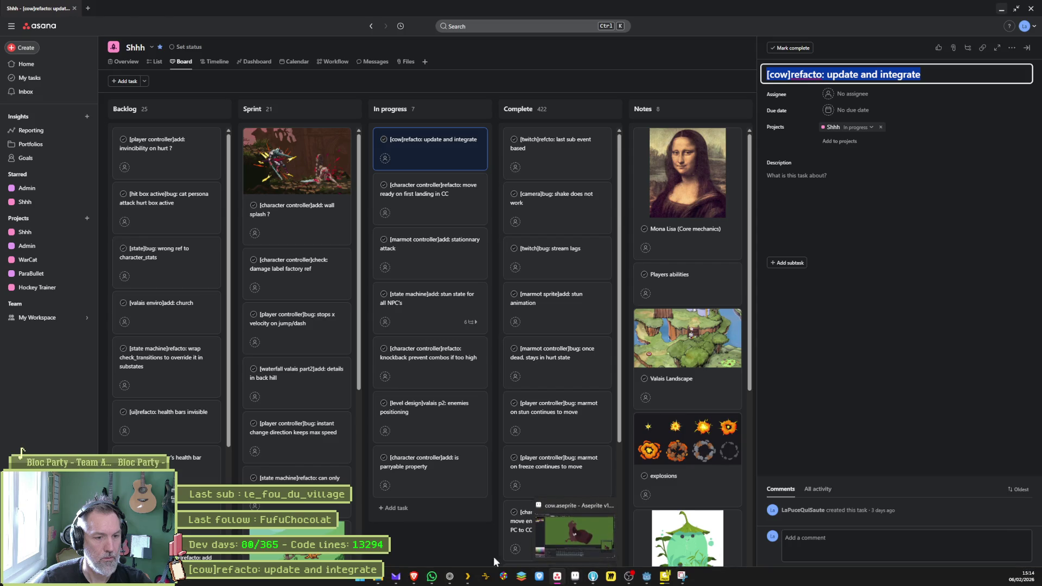
left_click(394, 509)
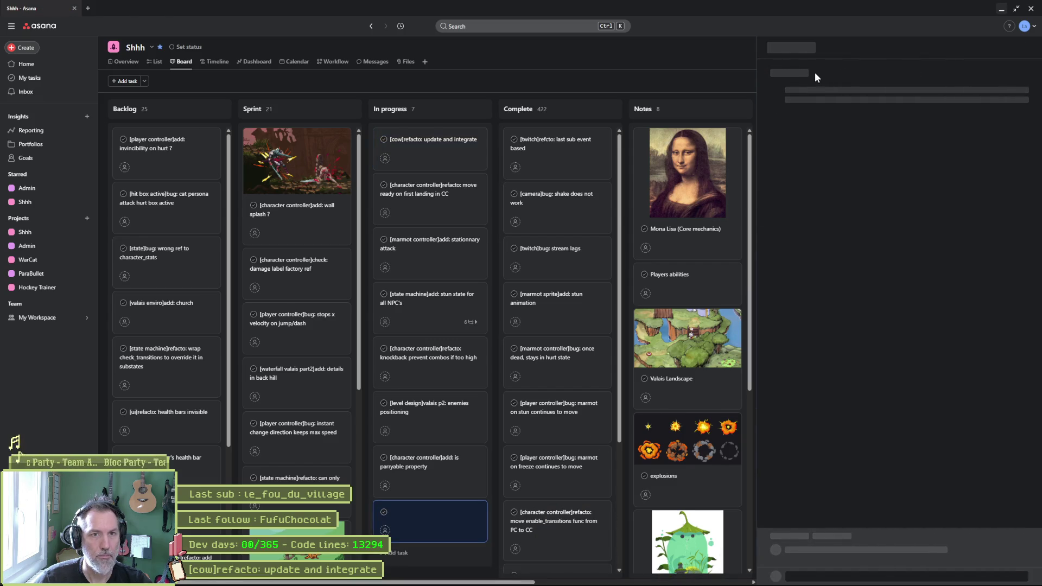
type("[]")
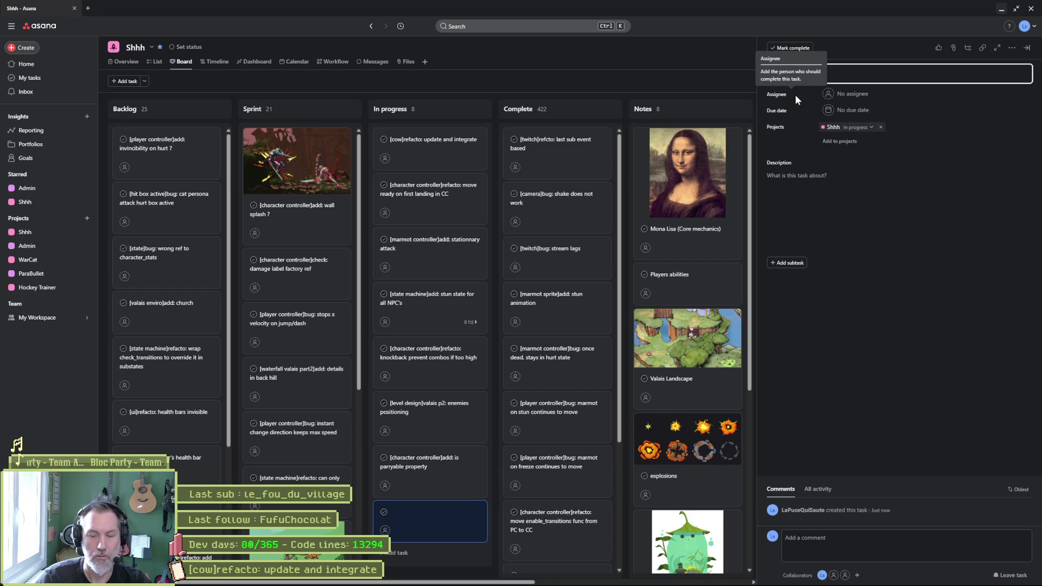
type("cow sprite")
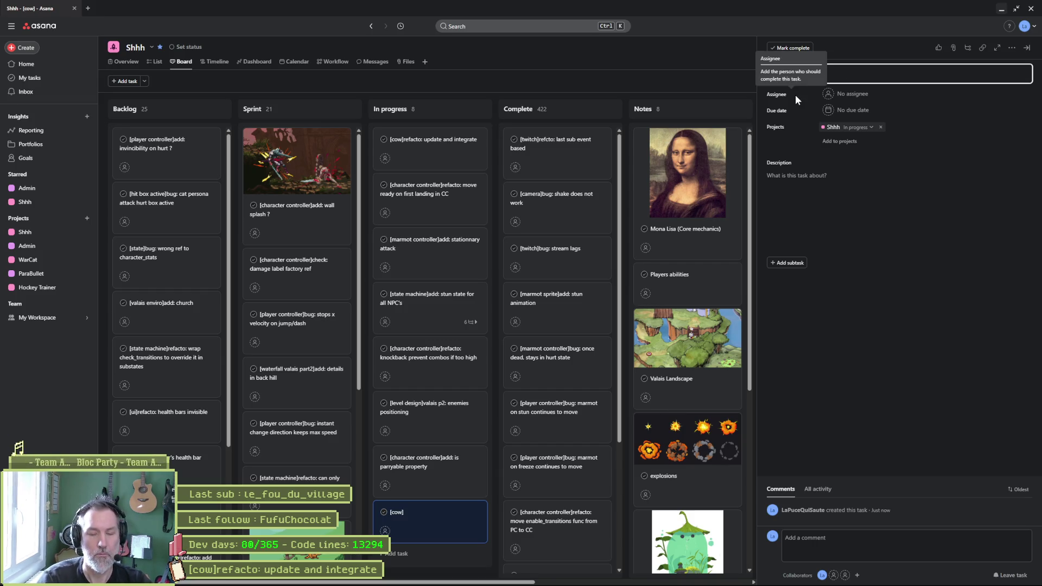
left_click_drag(788, 74, 817, 75)
type("controller")
key("Right")
type("add: hurt")
key("BackSpace")
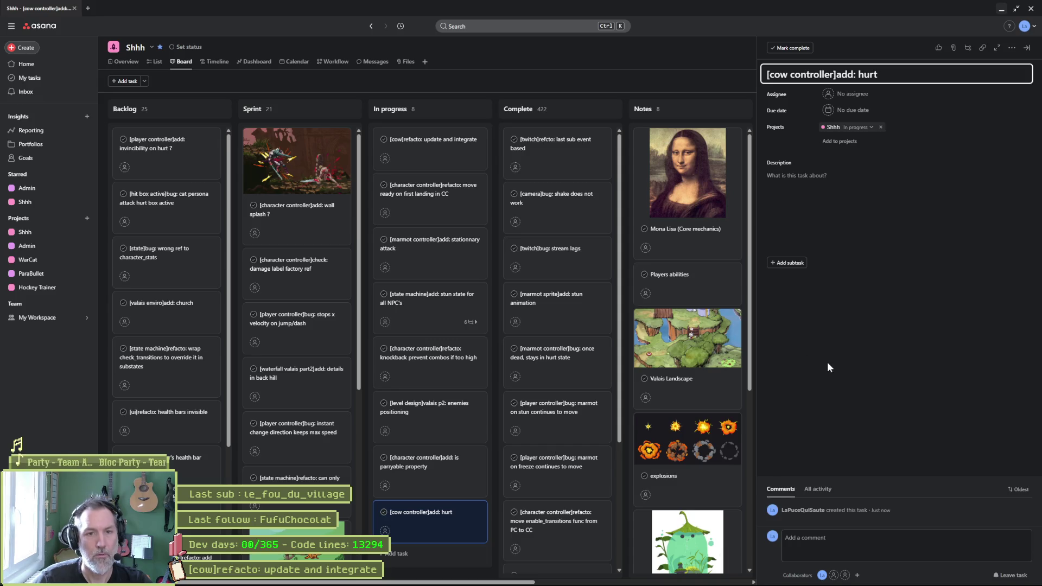
Step: Add a second In progress task named '[cow controller]add: death'
left_click(399, 554)
left_click(815, 76)
type("[c")
type("ow controller]add")
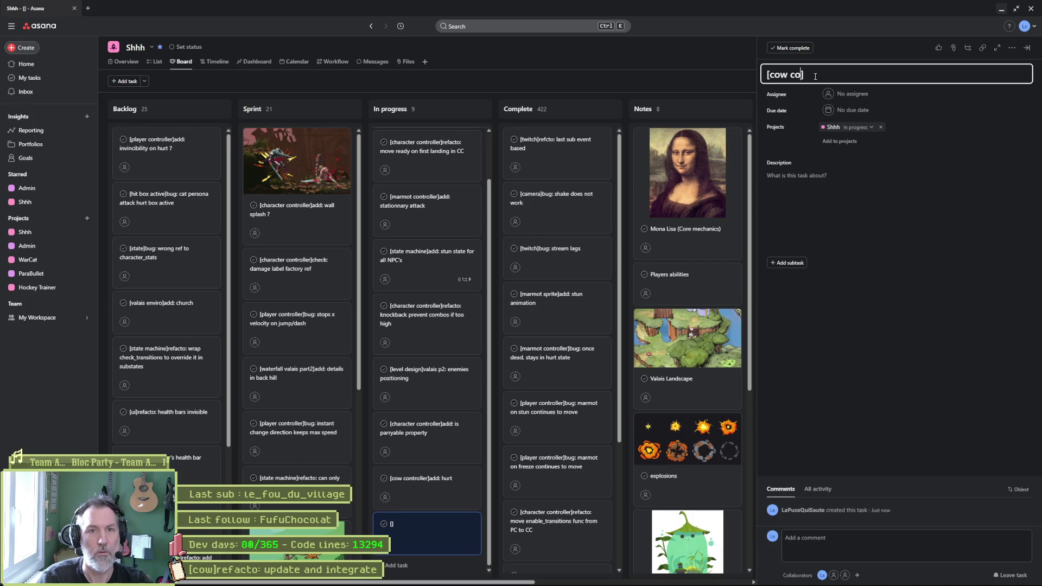
type(": death")
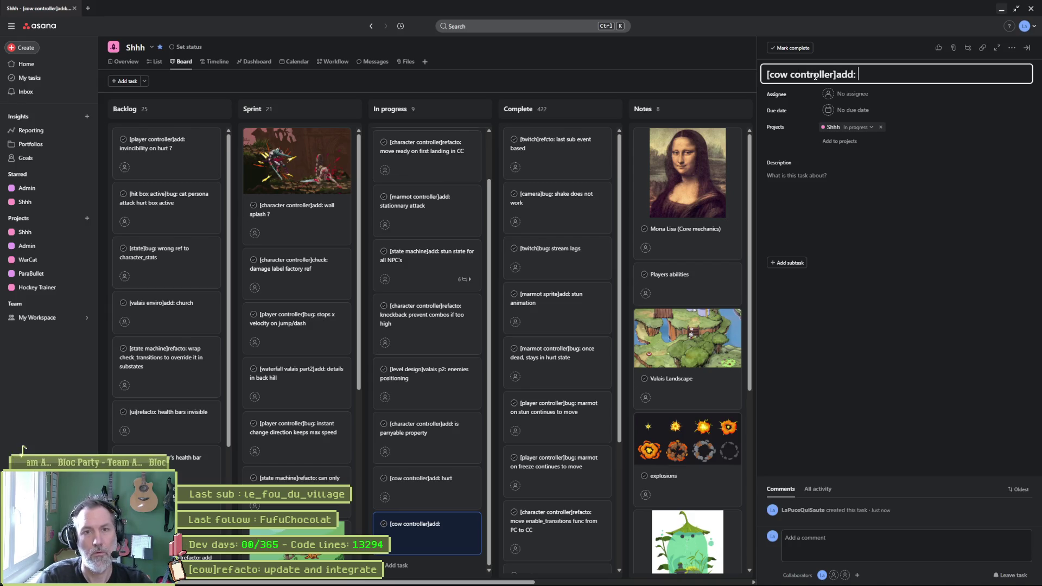
left_click(892, 381)
Step: Put the death and hurt tasks at the top and move the refacto task to Complete
mouse_move(426, 484)
left_mouse_down()
mouse_move(441, 430)
mouse_move(437, 171)
mouse_move(434, 182)
left_mouse_up()
left_click_drag(433, 571, 430, 210)
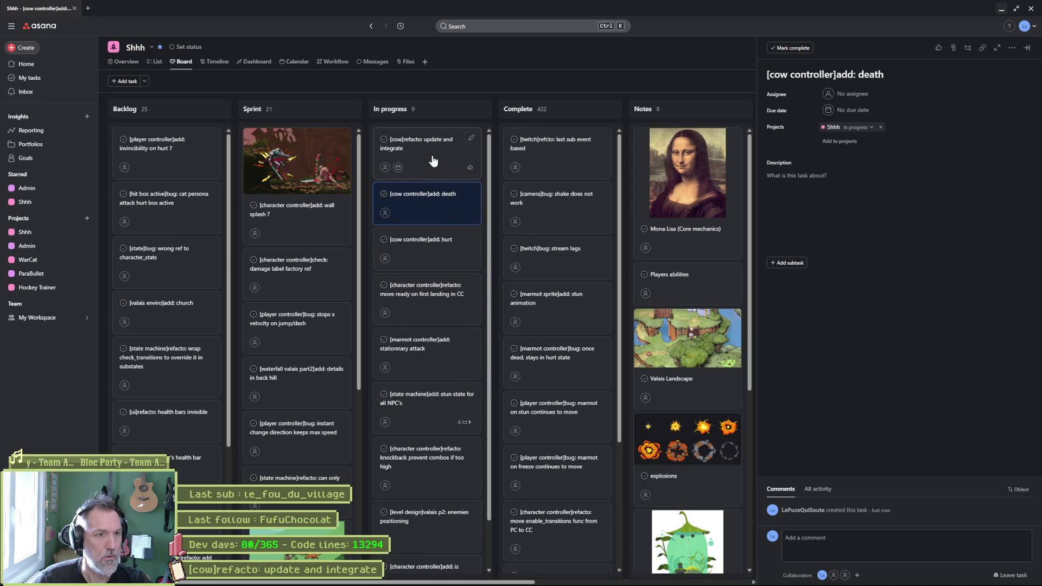
left_click_drag(433, 159, 565, 155)
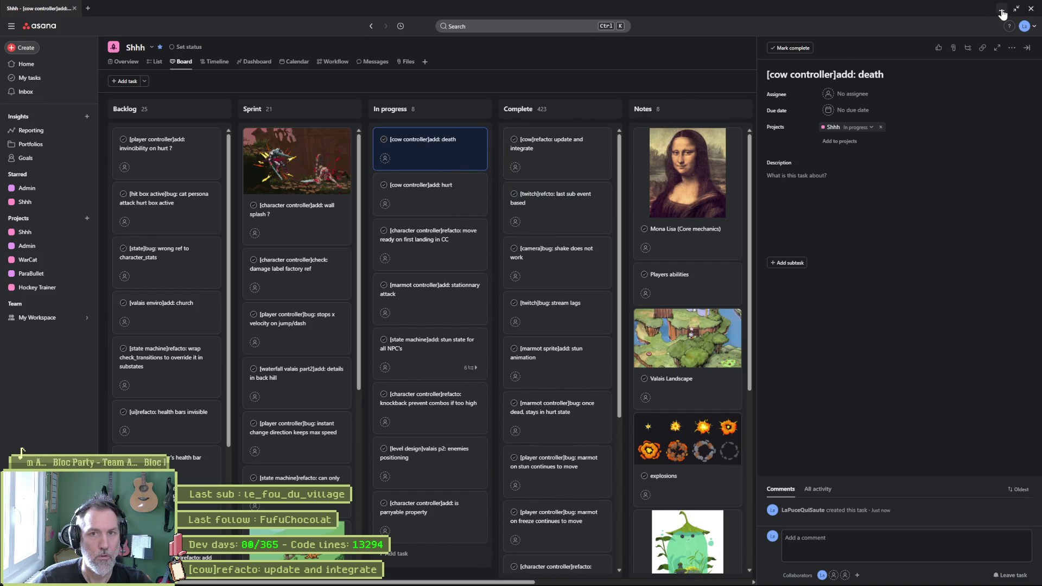
left_click(1002, 12)
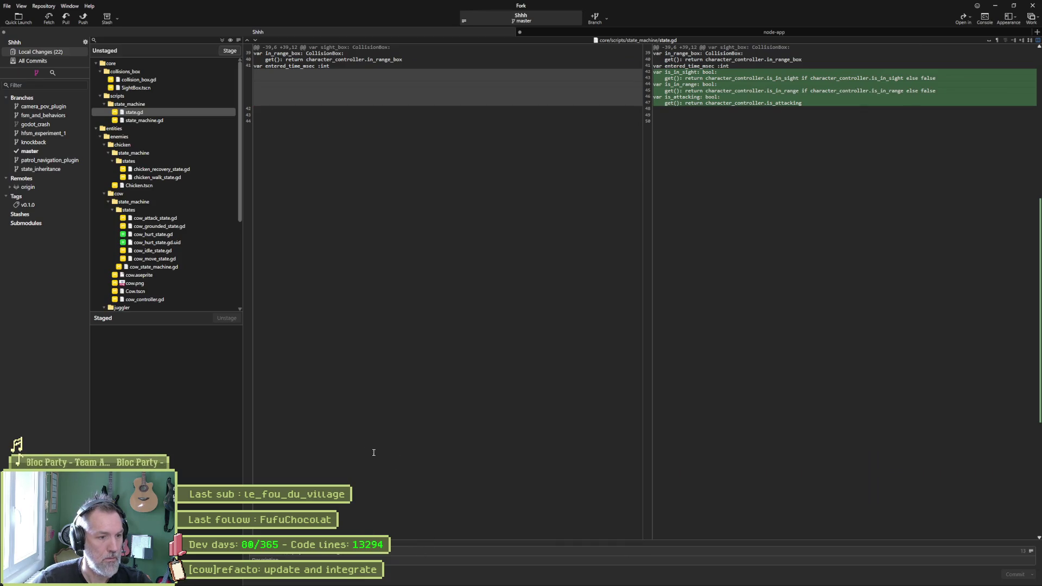
Step: Review collision_box.gd, SightBox.tscn, state.gd, state_machine.gd and chicken_recovery_state.gd diffs; draft 'wrappers for collision boxes flags' summary
left_click(160, 81)
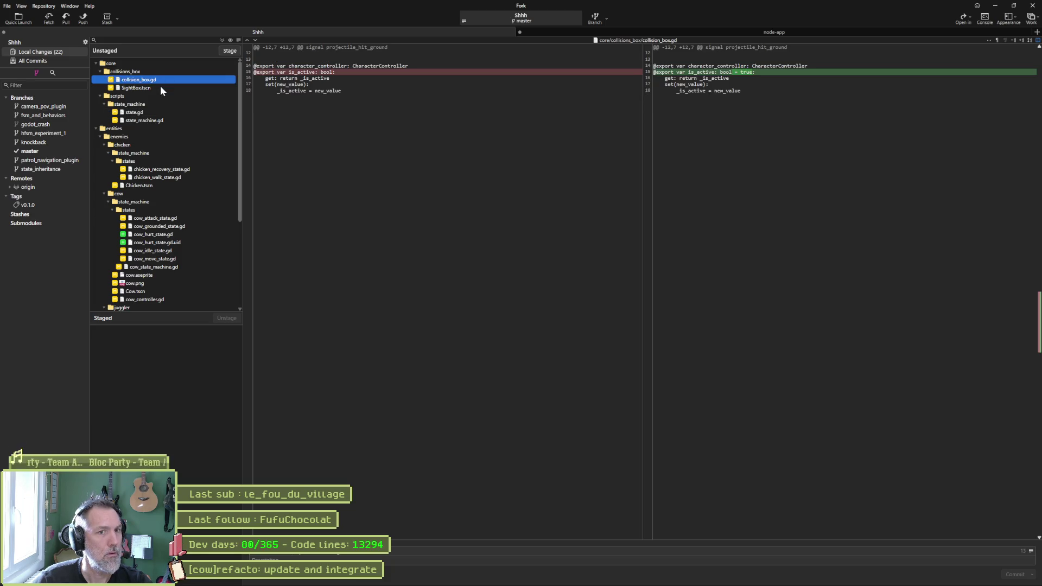
left_click(161, 86)
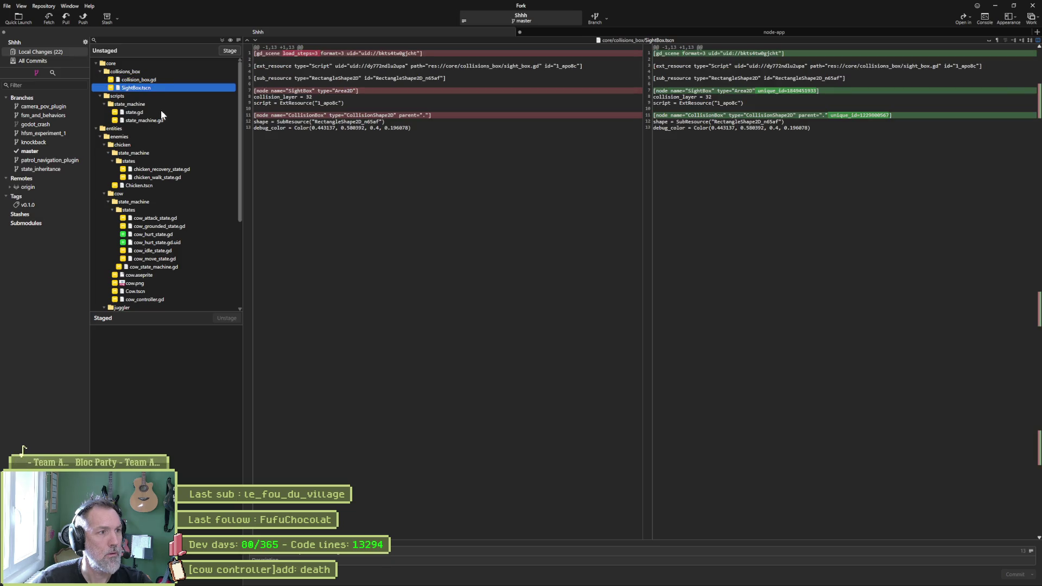
left_click(161, 112)
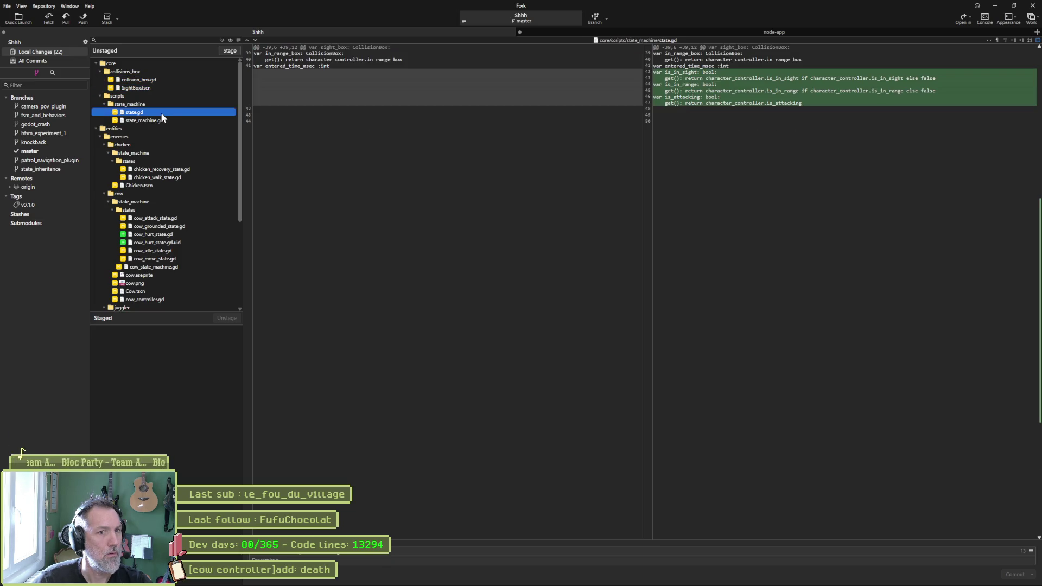
left_click(399, 561)
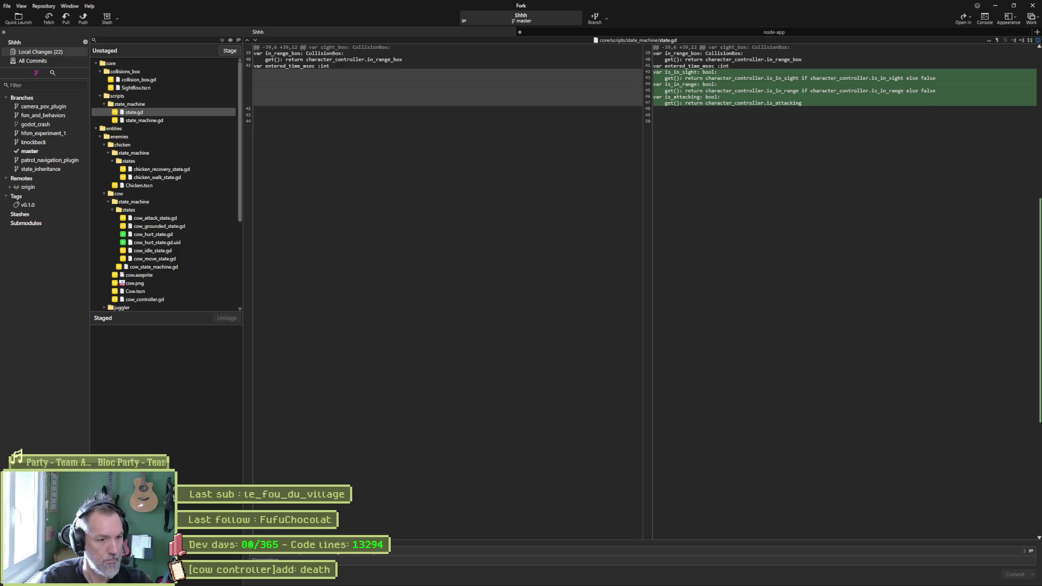
type(": wrappers")
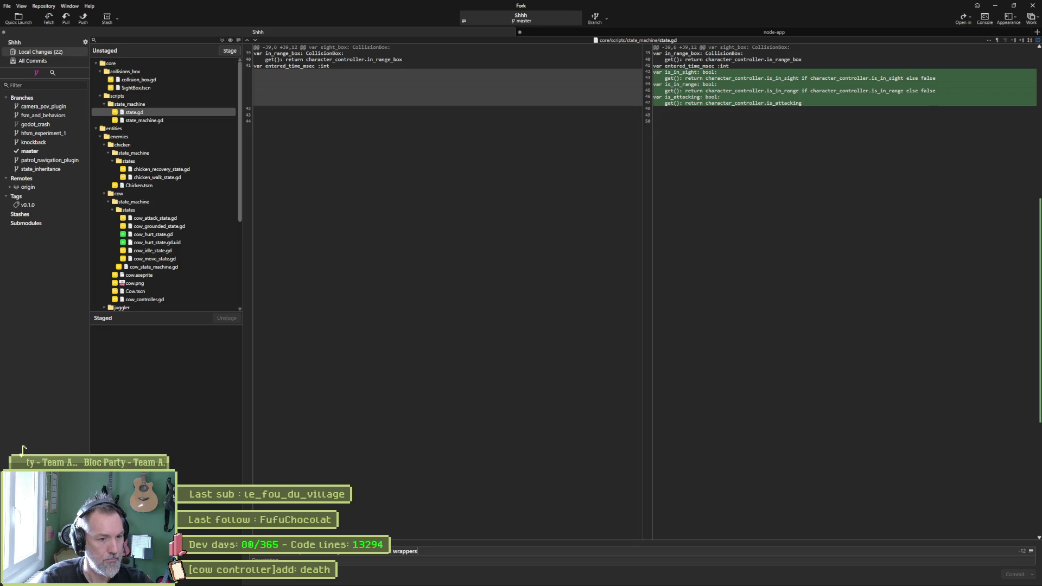
type("col")
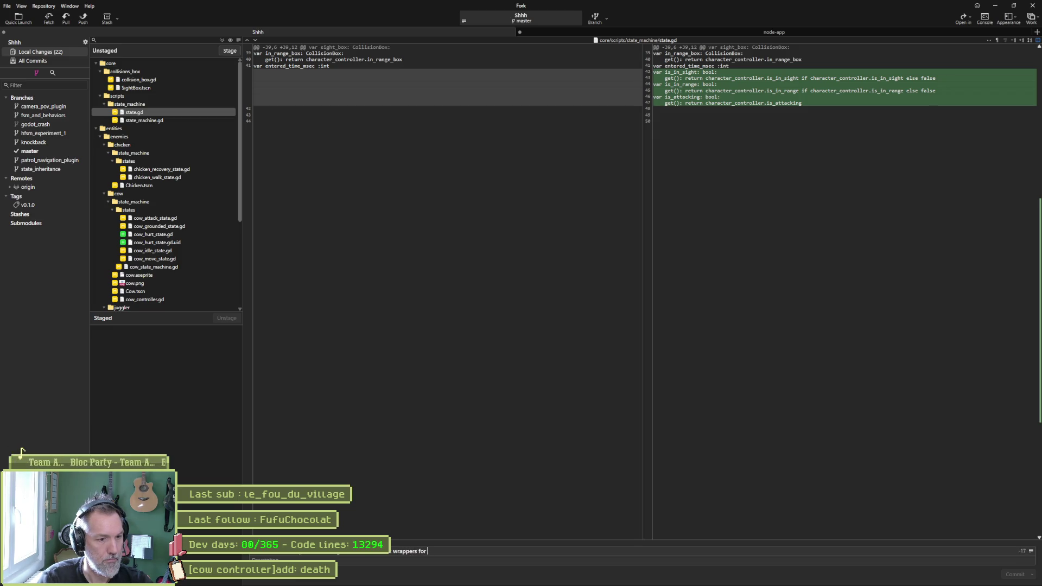
type("lags")
left_click(161, 120)
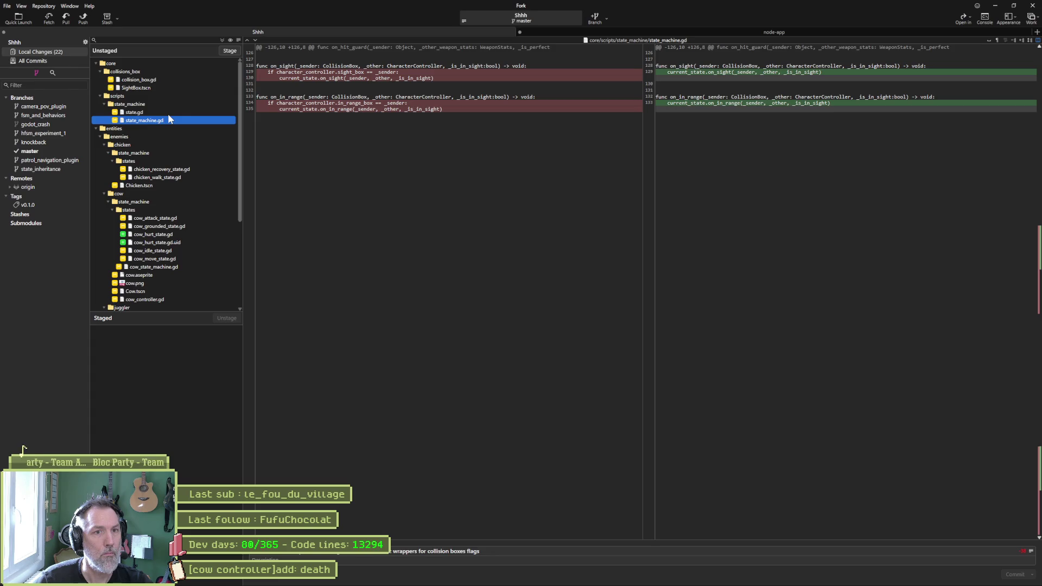
left_click(155, 170)
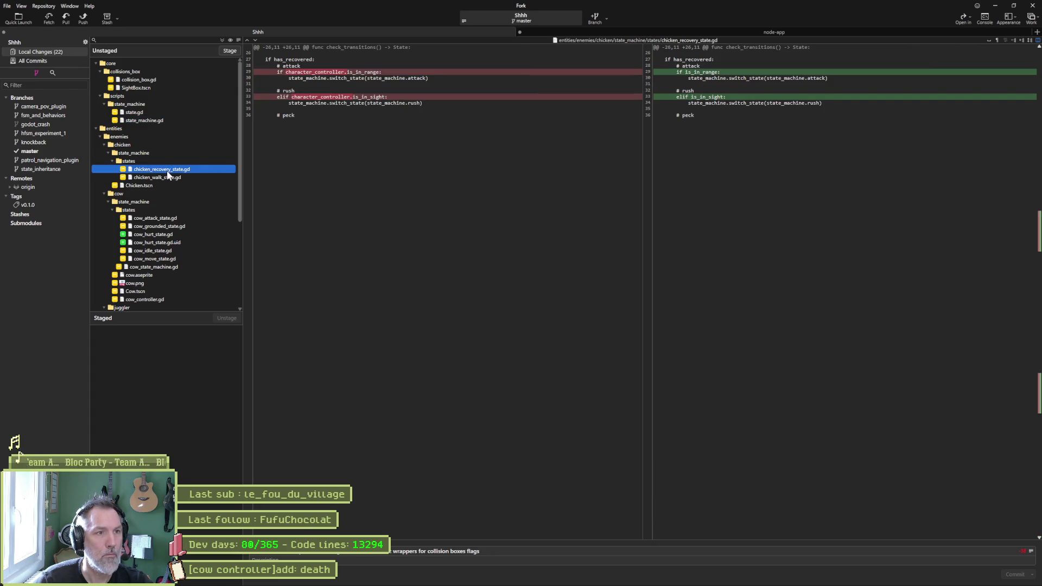
Step: Review diffs of chicken_walk, cow_attack, cow_grounded, cow_hurt (and .uid), cow_idle, cow_move and cow_state_machine scripts
left_click(174, 179)
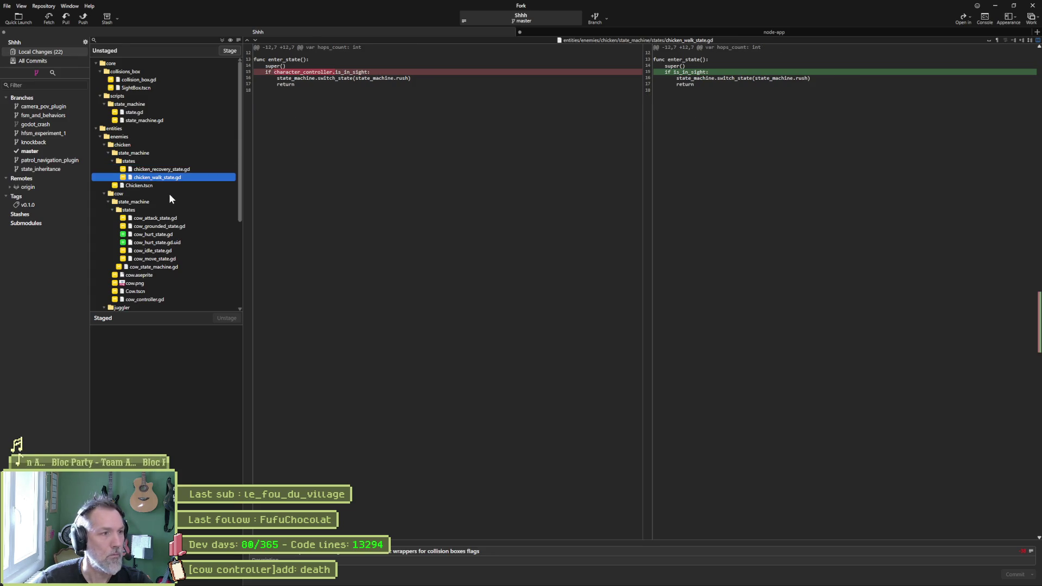
left_click(168, 219)
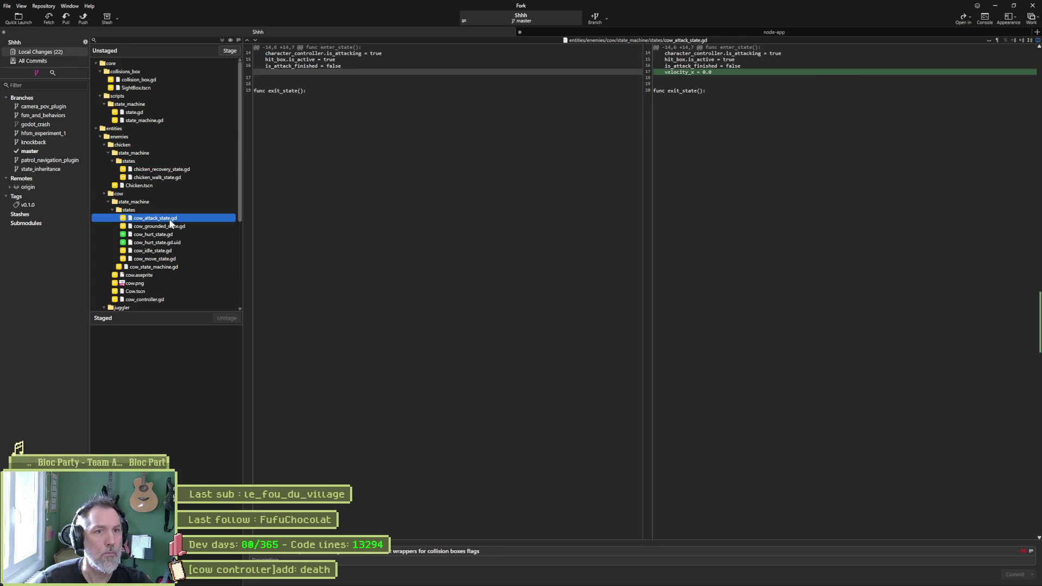
left_click(180, 227)
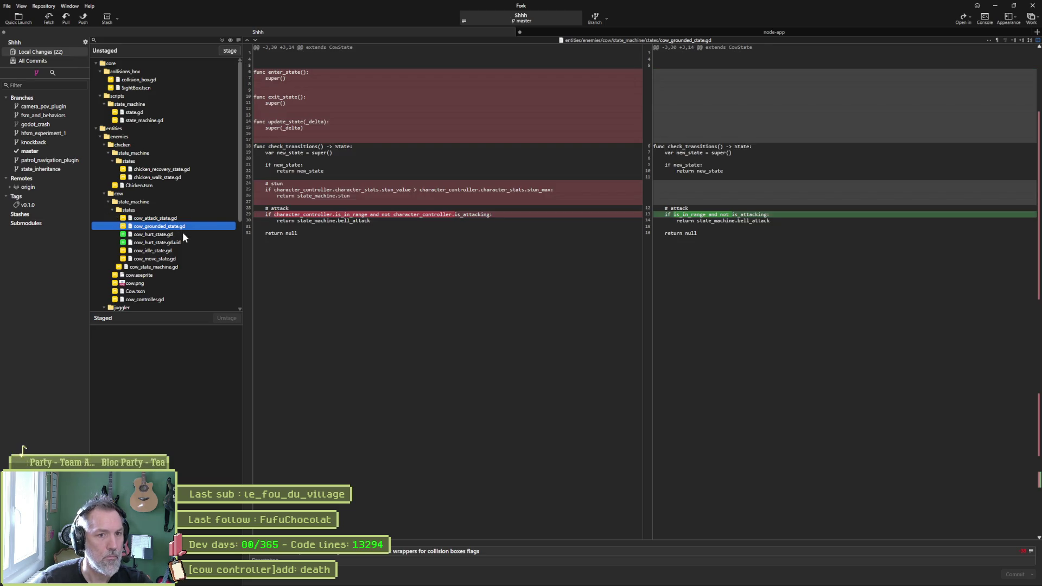
left_click(182, 234)
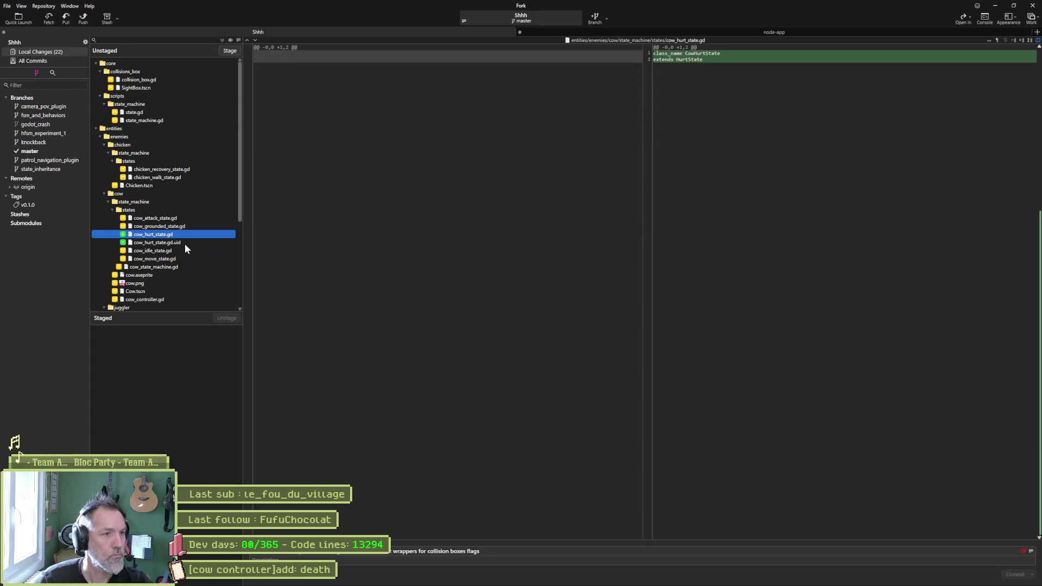
left_click(185, 243)
left_click(187, 251)
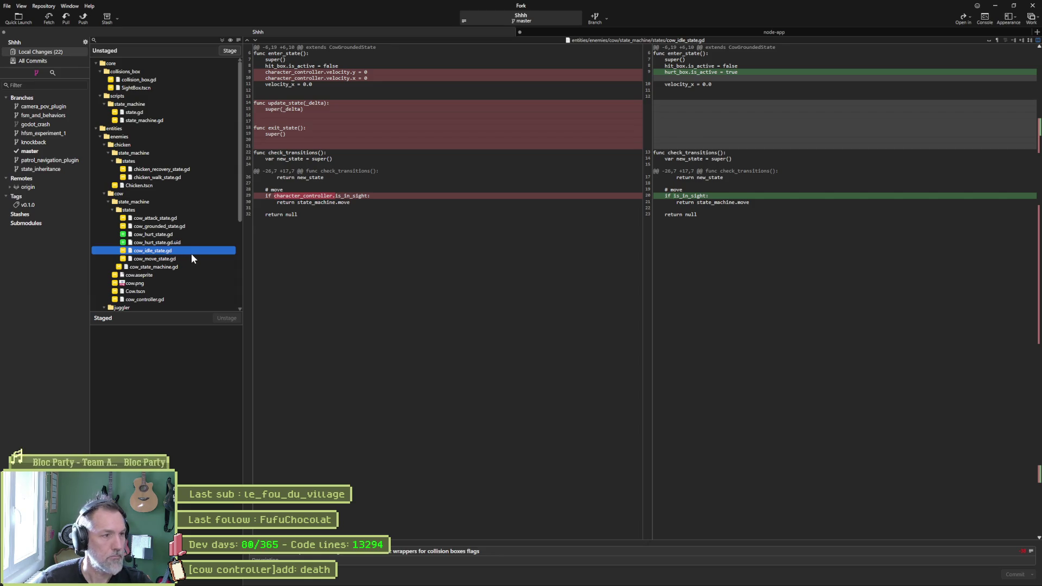
left_click(190, 258)
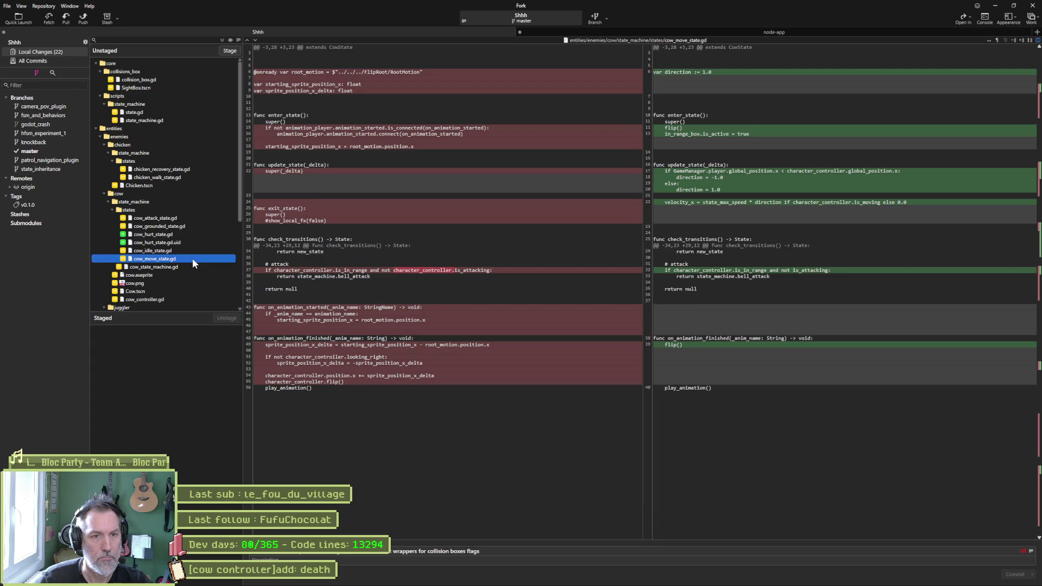
mouse_move(729, 207)
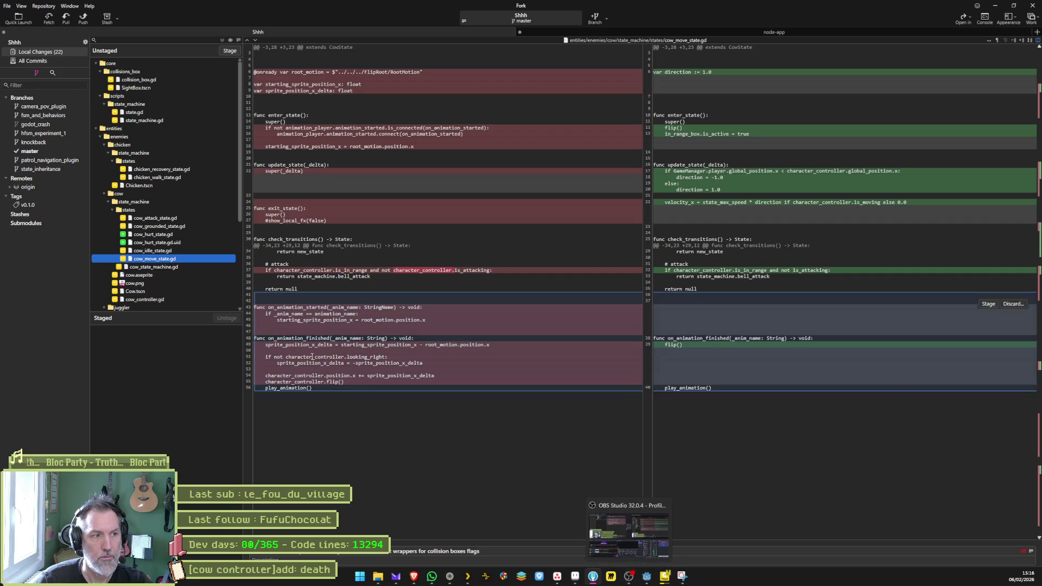
left_click(158, 266)
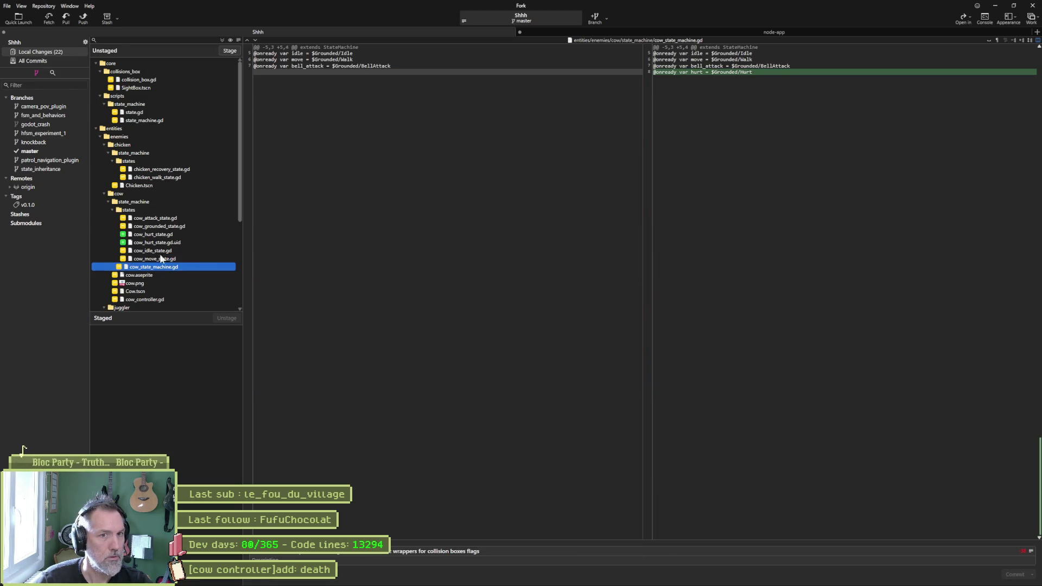
Step: Review the cow.png, cow_controller, juggler, scarecrow, valais_mase_p2 and cow_test.tscn diffs
scroll(183, 227, "down", 5)
left_click(160, 162)
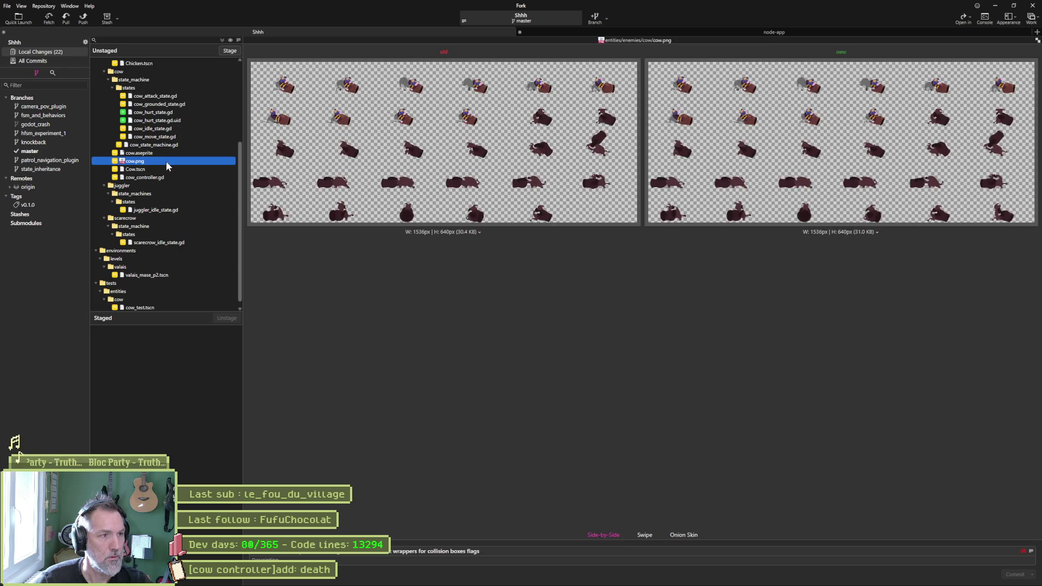
left_click(172, 177)
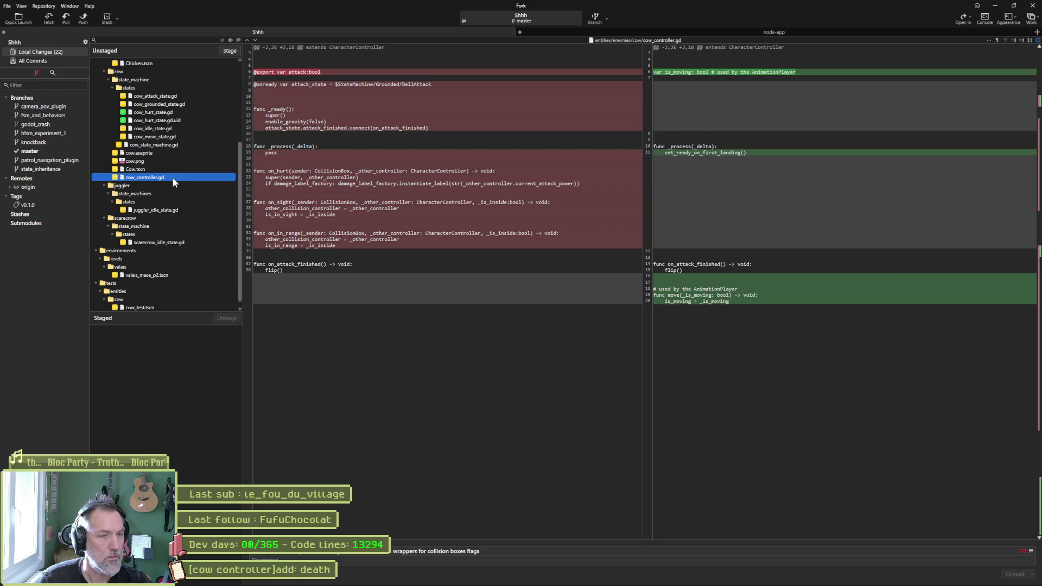
left_click(178, 209)
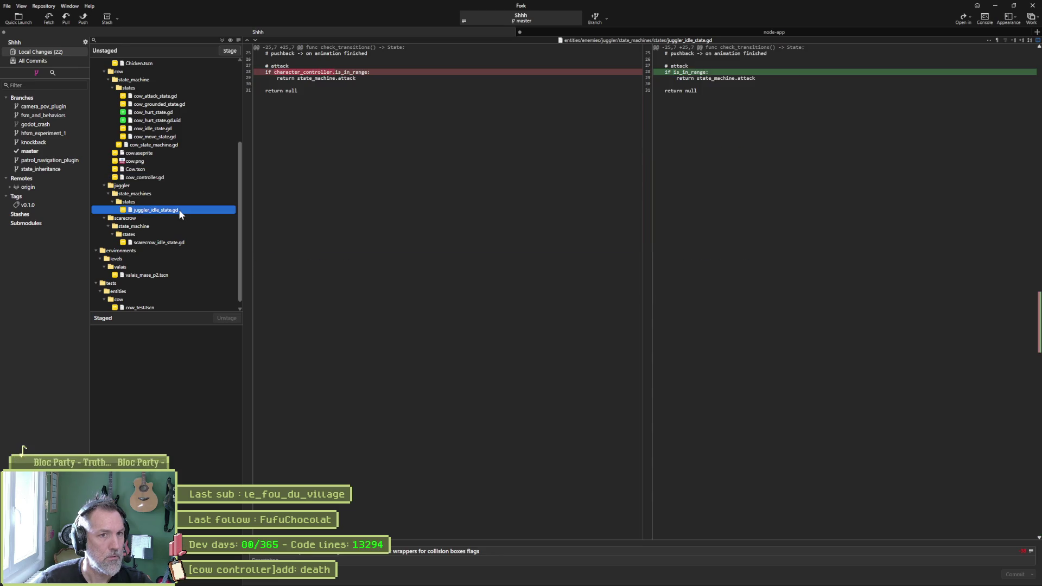
left_click(183, 243)
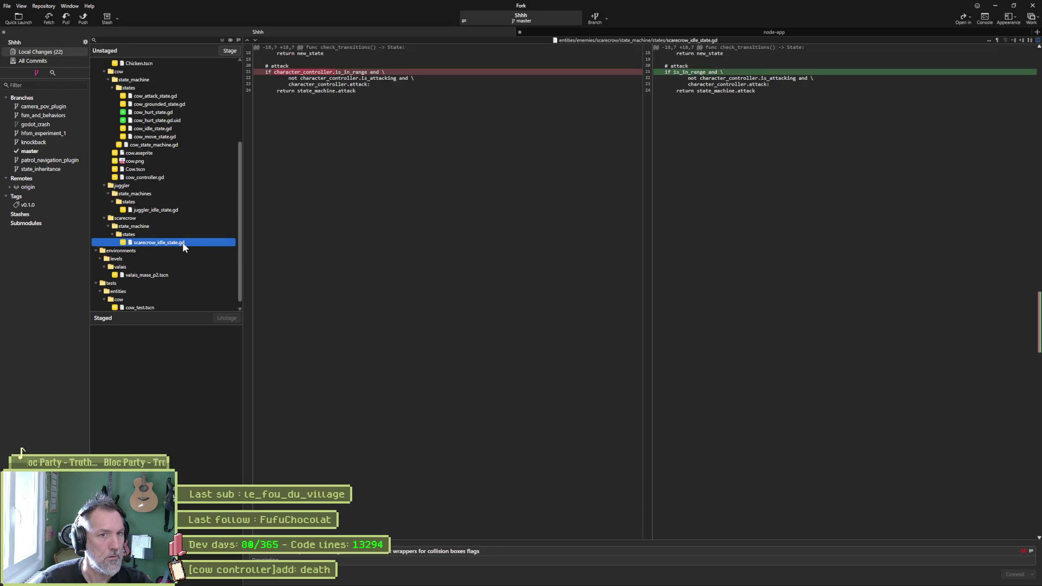
scroll(200, 243, "down", 1)
left_click(184, 266)
left_click(170, 300)
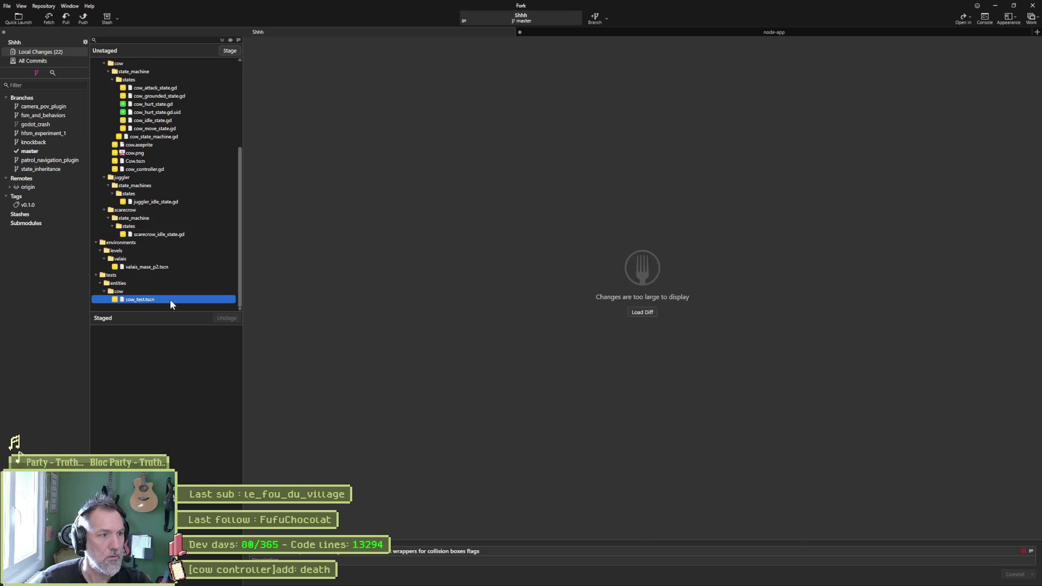
Step: Recheck the cow_move_state.gd diff and stage all 22 local changes
scroll(174, 201, "up", 3)
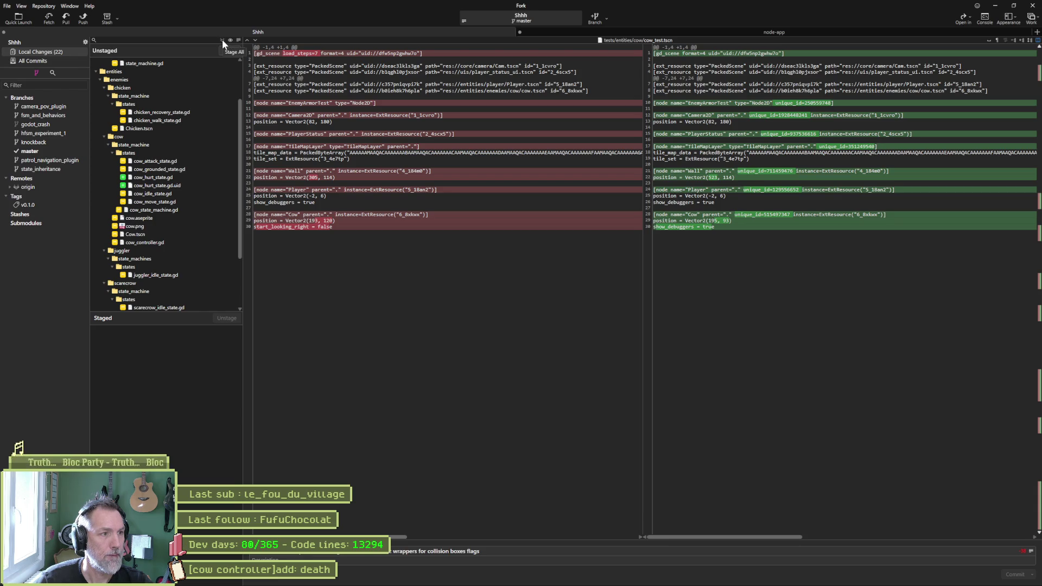
left_click(164, 202)
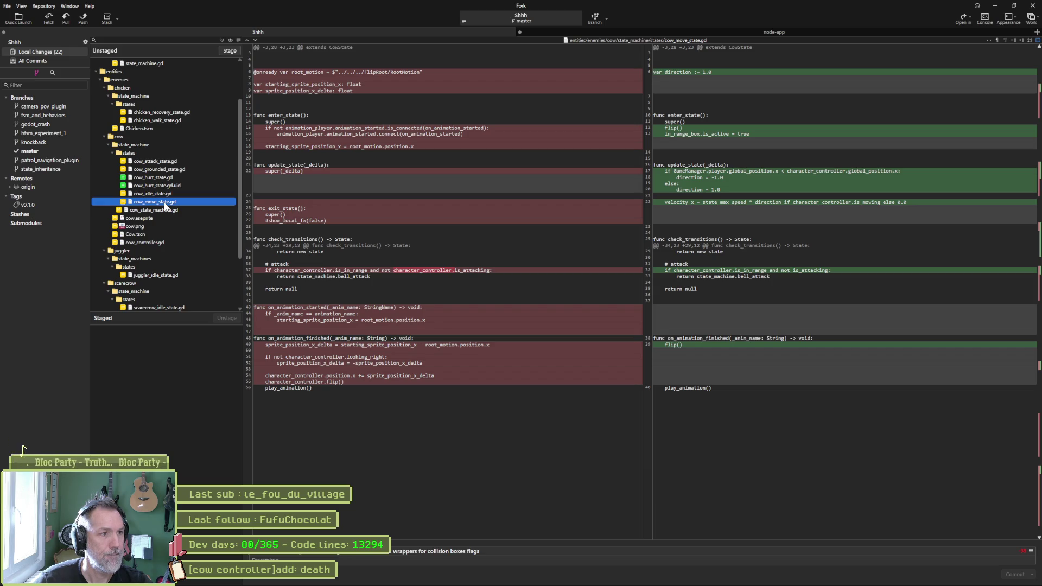
left_click(228, 50)
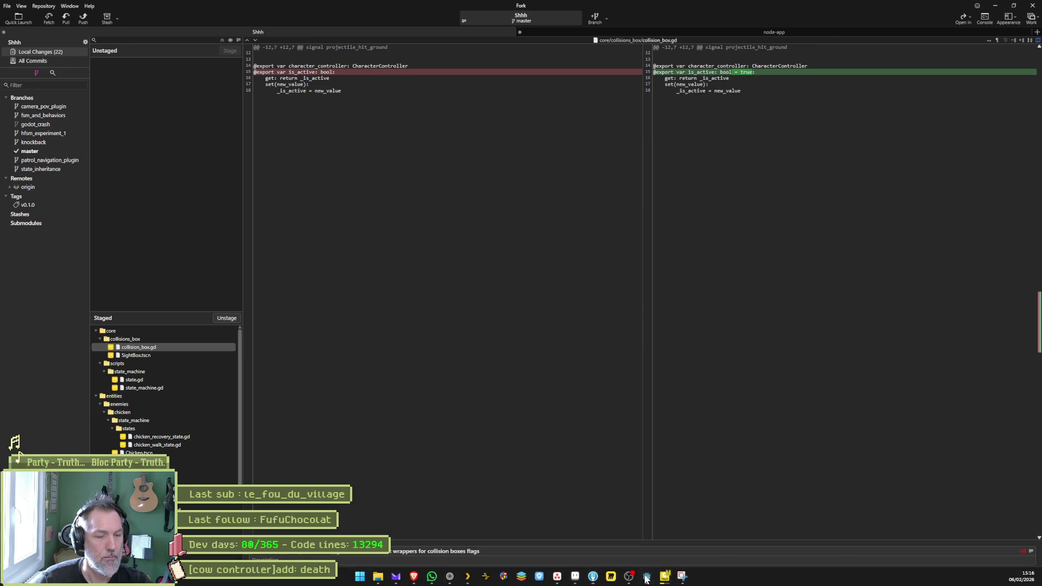
left_click(646, 580)
Step: In cow_move_state.gd, move the direction if/else from update_state to after flip() in on_animation_finished, then run
left_click(206, 174)
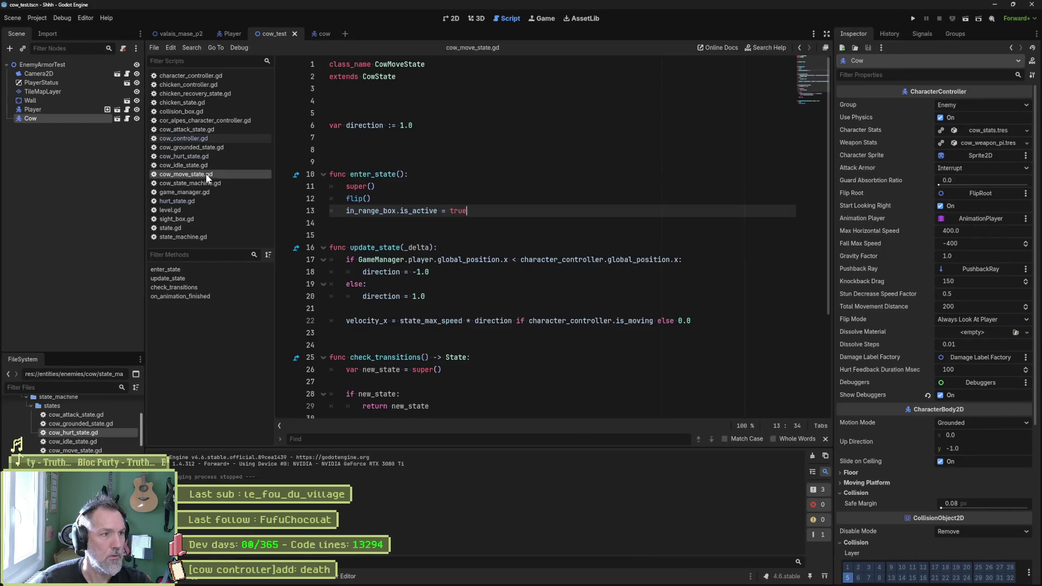
left_click_drag(461, 296, 460, 252)
key("ctrl+c")
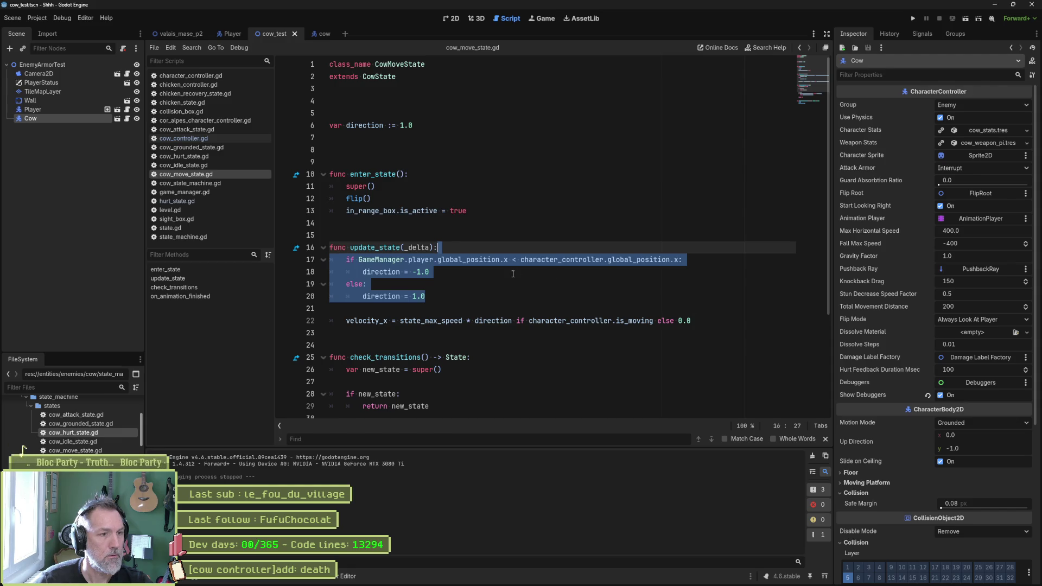
key("BackSpace")
scroll(489, 282, "down", 3)
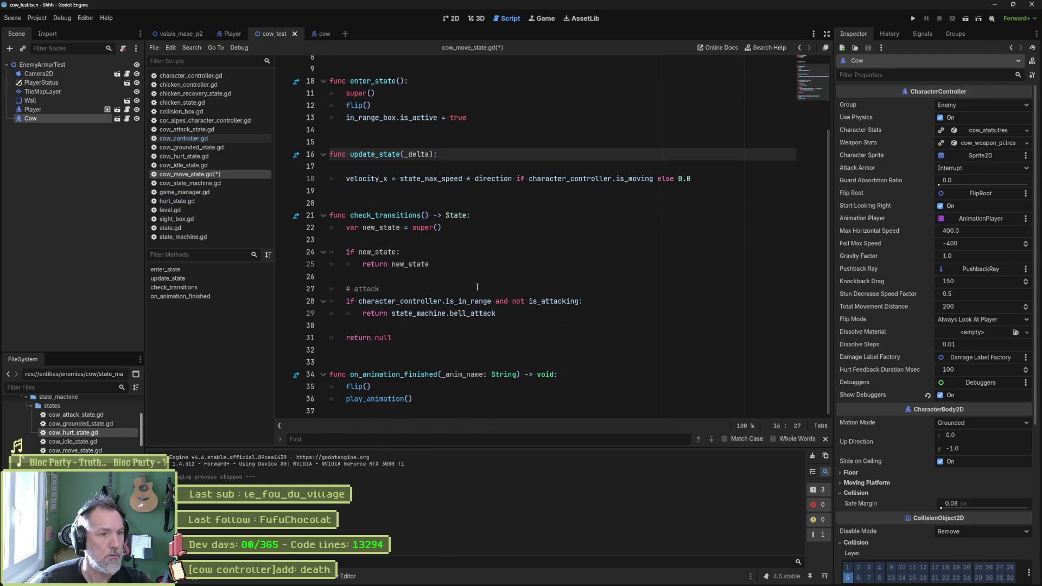
left_click(450, 389)
key("ctrl+v")
scroll(433, 375, "down", 1)
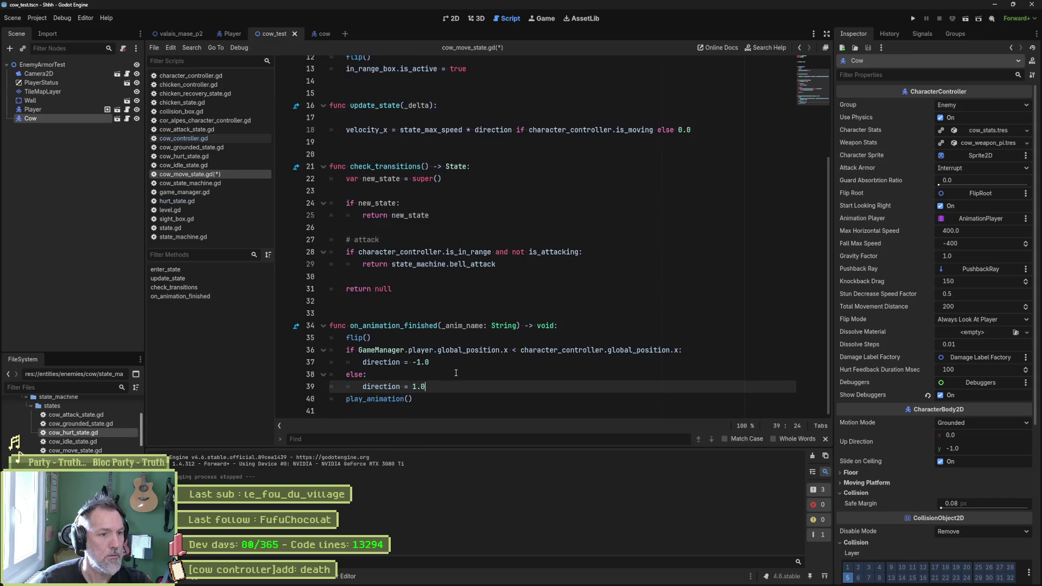
scroll(412, 320, "up", 5)
left_click(395, 261)
key("F6")
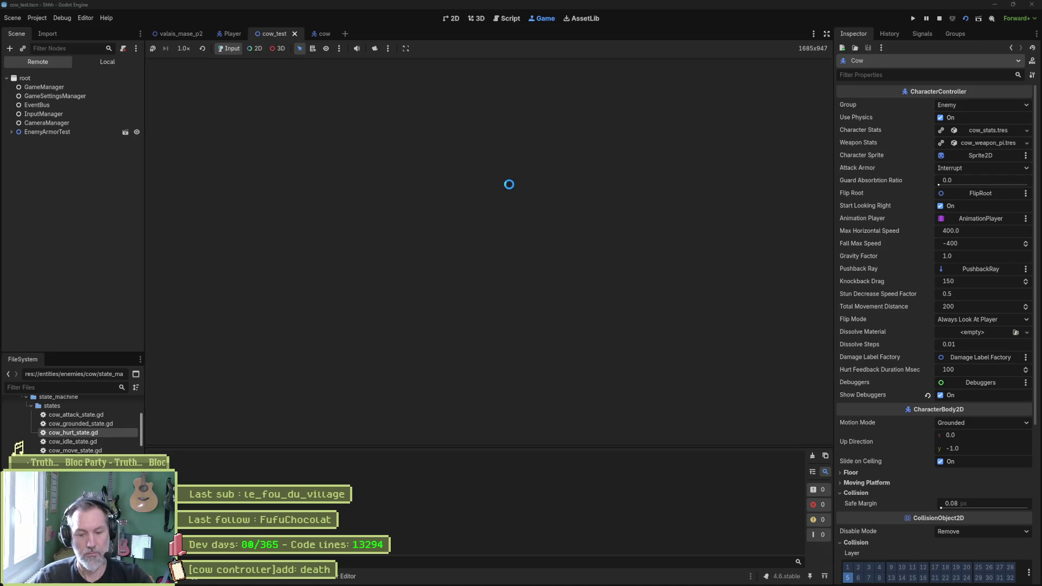
Step: Run and jump the cat around the cow until its bell attack hits, then stop the game
key("Right")
key("space")
key("Left")
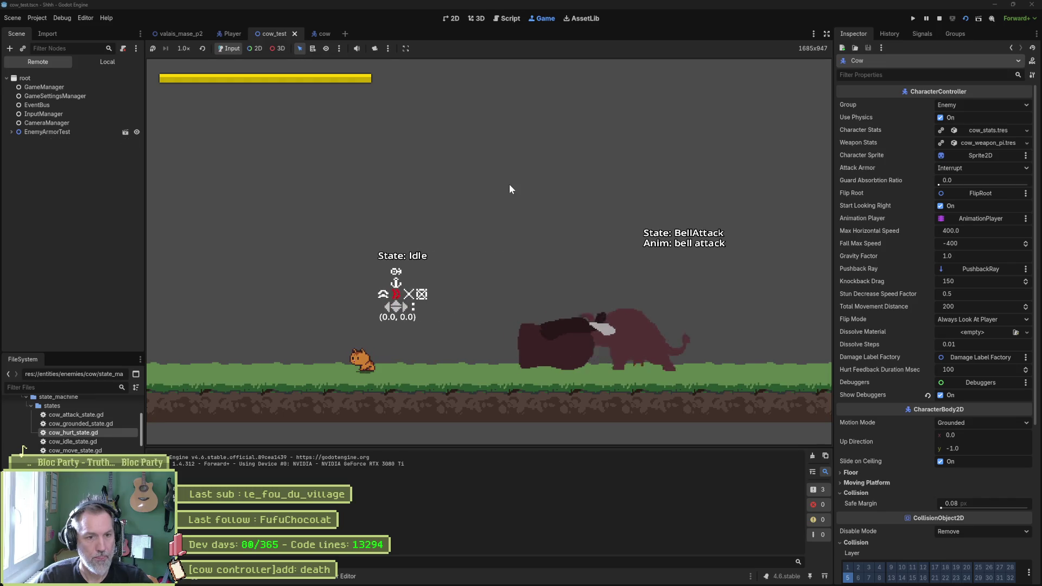
key("Right")
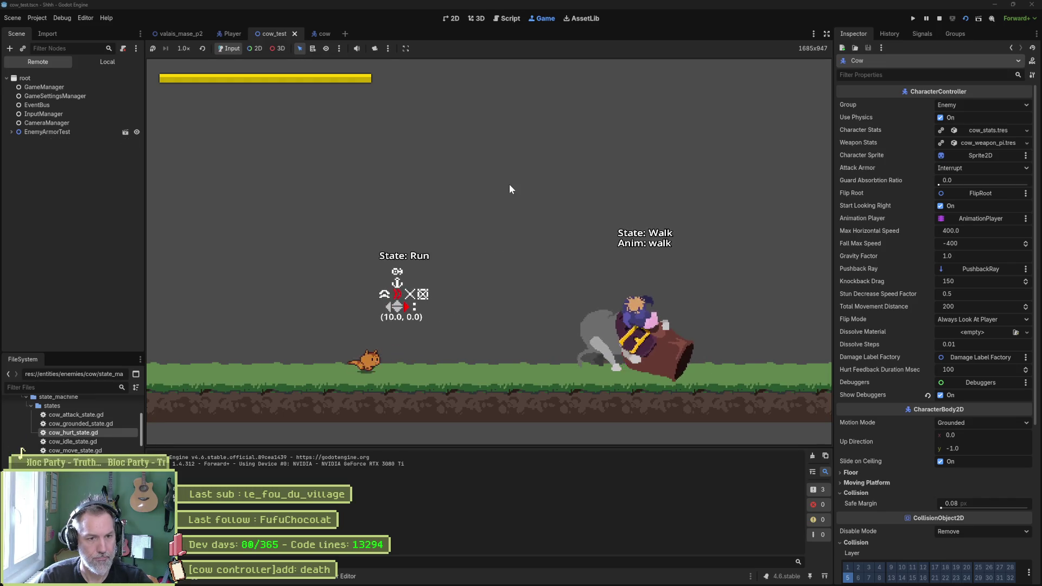
key("space")
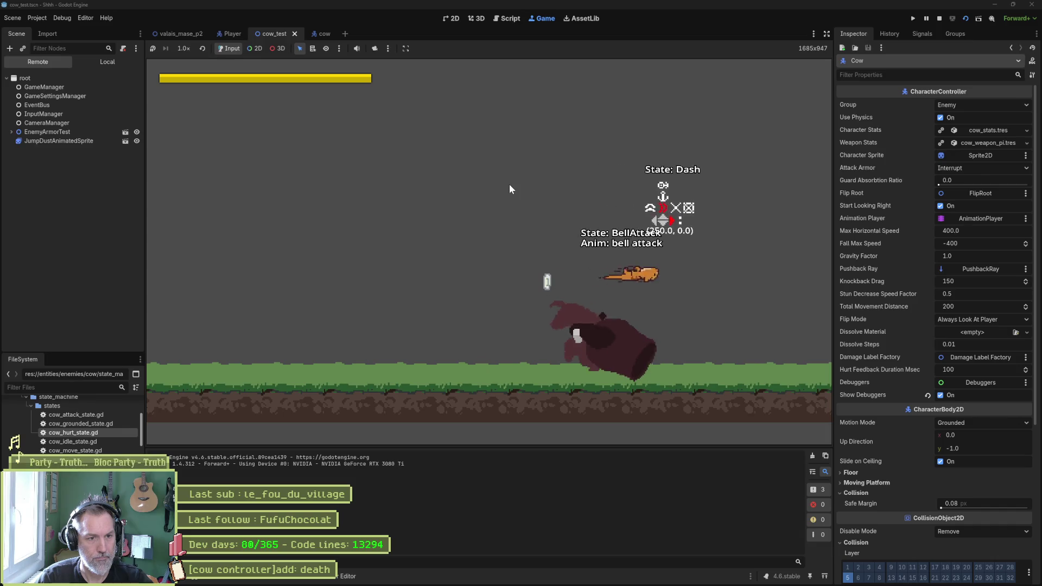
key("Left")
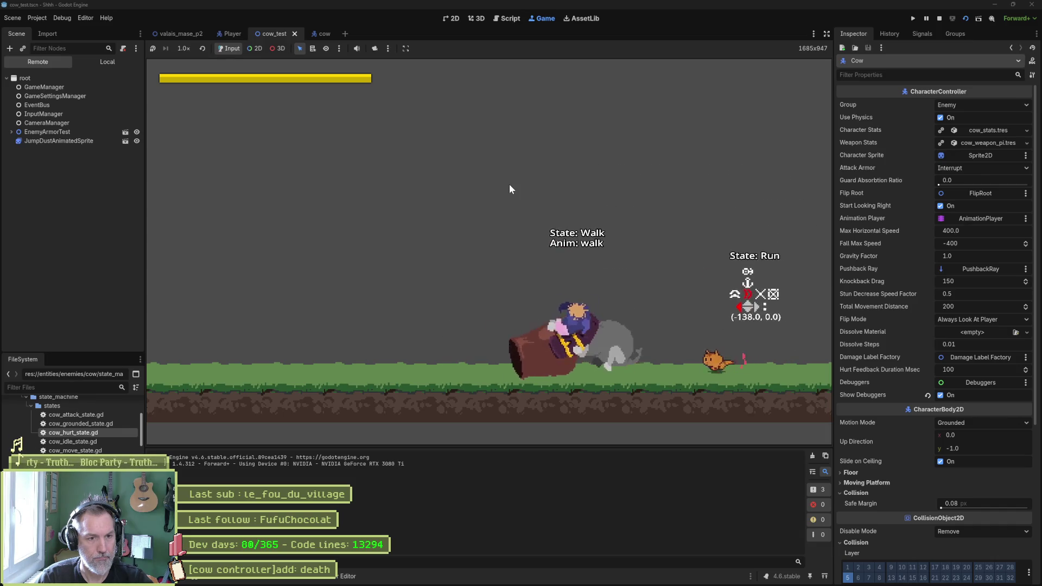
key("Right")
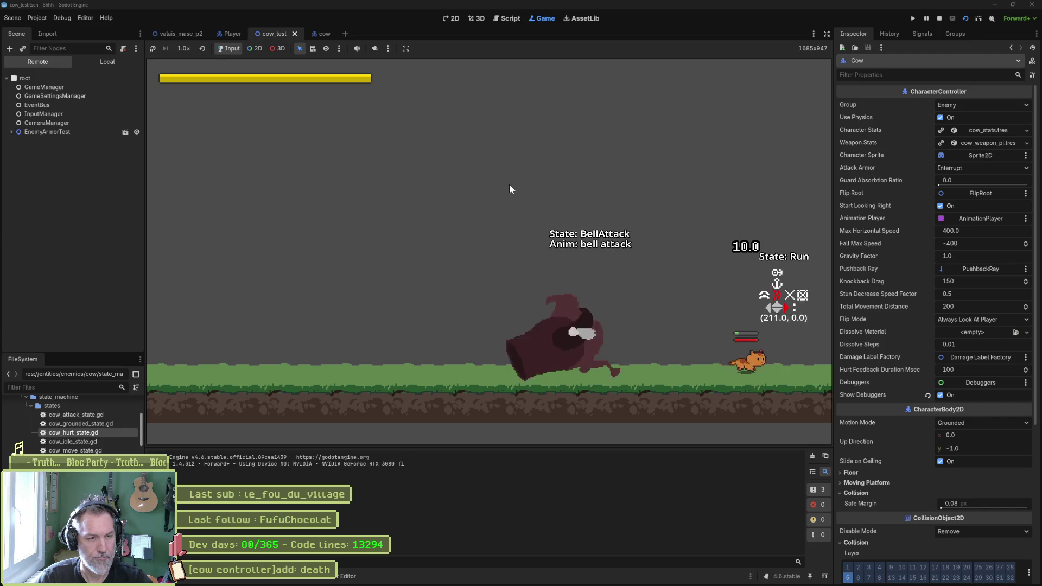
key("F8")
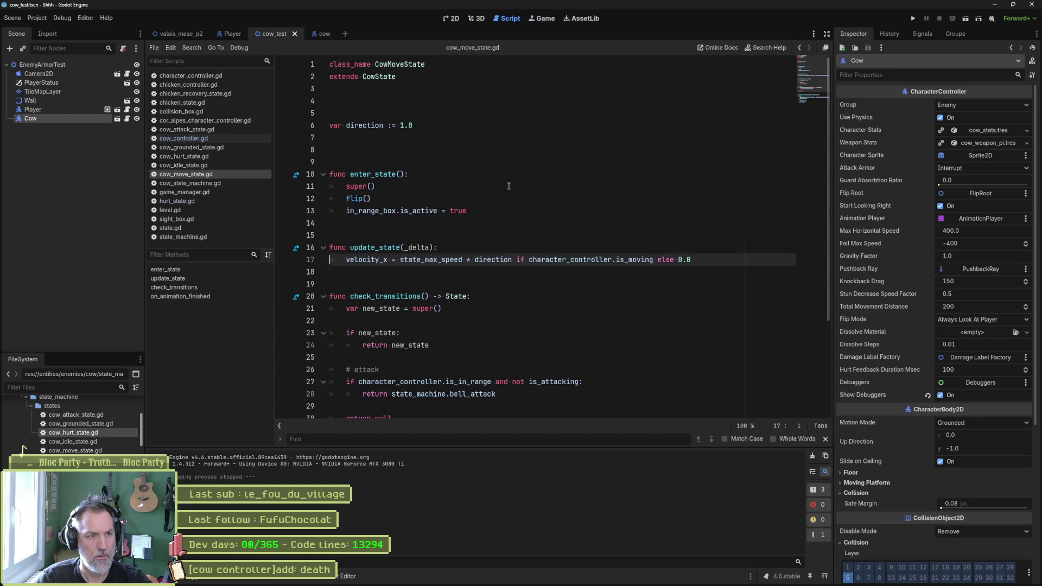
Step: Take the direction if/else block out of on_animation_finished in cow_move_state.gd
left_click(412, 211)
scroll(493, 336, "down", 3)
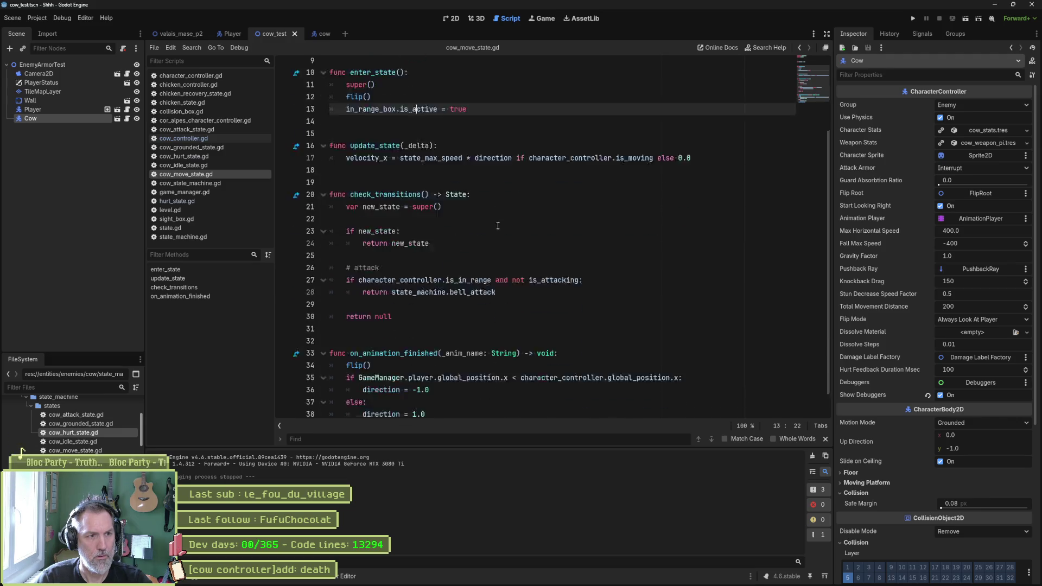
left_click_drag(446, 386, 433, 333)
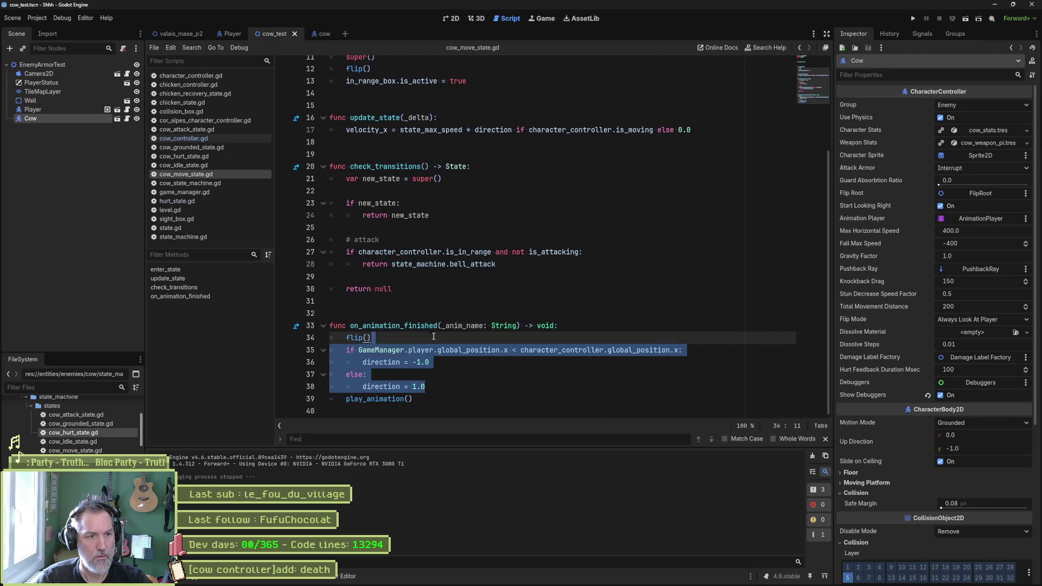
key("BackSpace")
left_click(404, 370)
Step: Create func check_direction() -> void: and paste the direction if/else into it, removing the stray empty line
key("Up")
key("Up")
key("Up")
key("Return")
key("Return")
key("Return")
key("Up")
key("Up")
type("func check_direction() ")
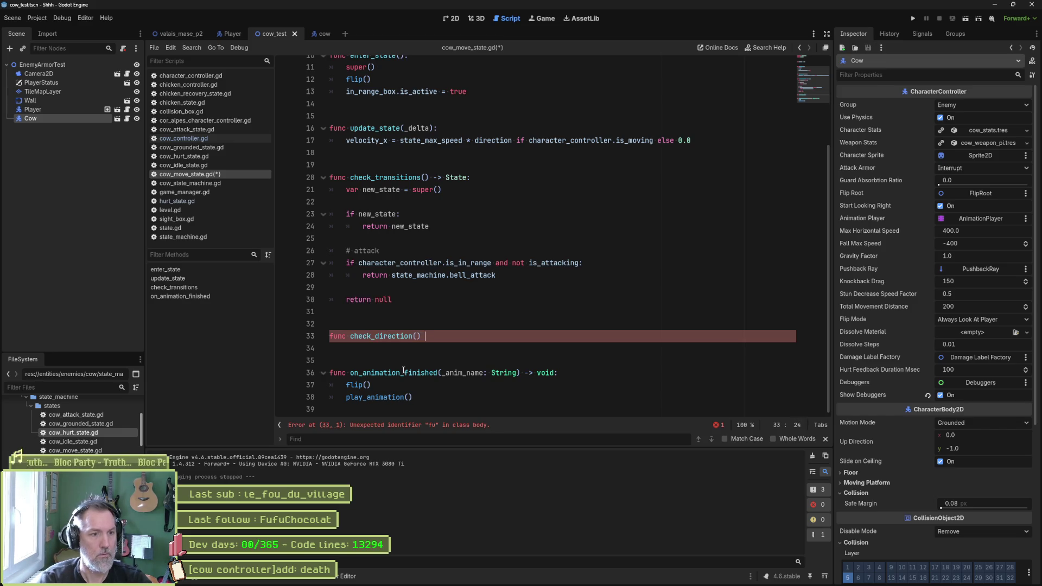
type("-> void:")
key("Return")
key("ctrl+v")
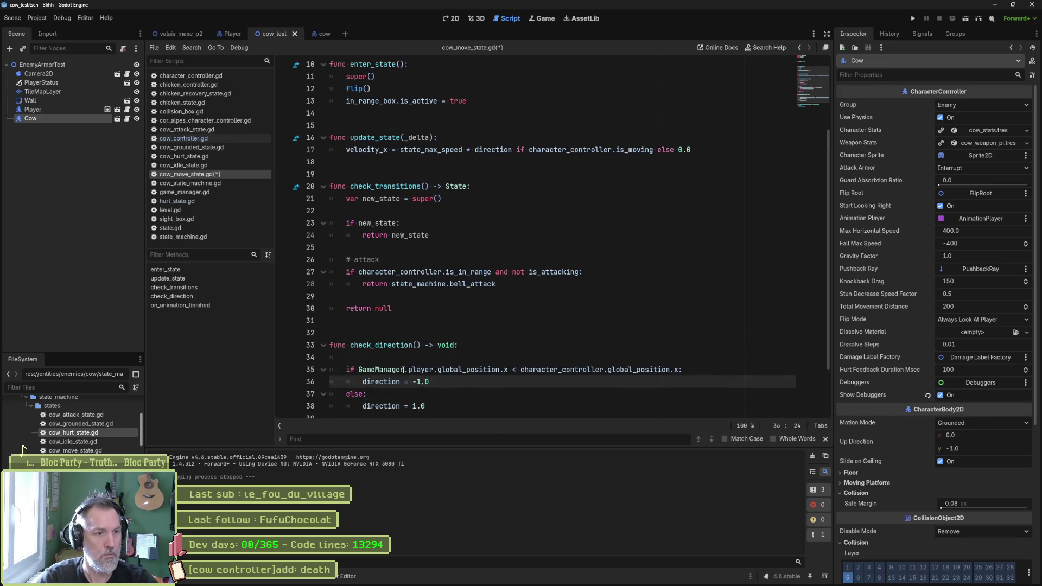
left_click(389, 356)
key("ctrl+shift+k")
double_click(403, 346)
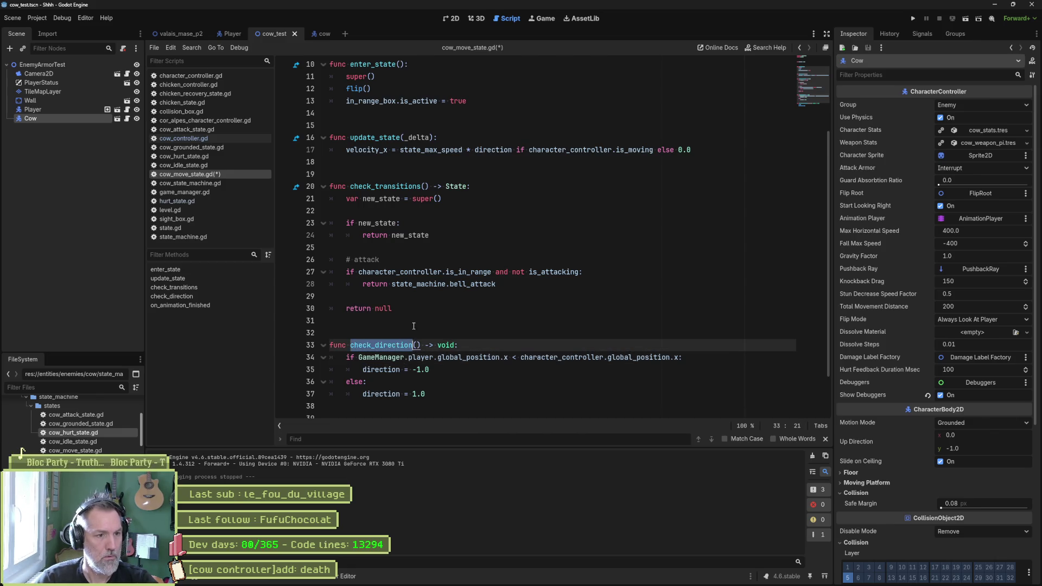